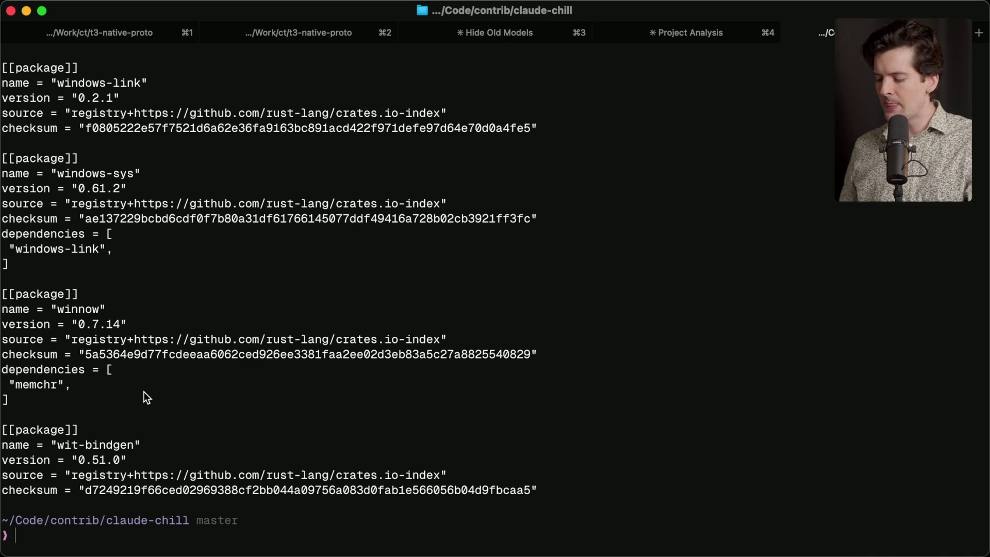
Try running neovim, then launch Vim with vi instead
{"action": "type", "text": "neovim"}
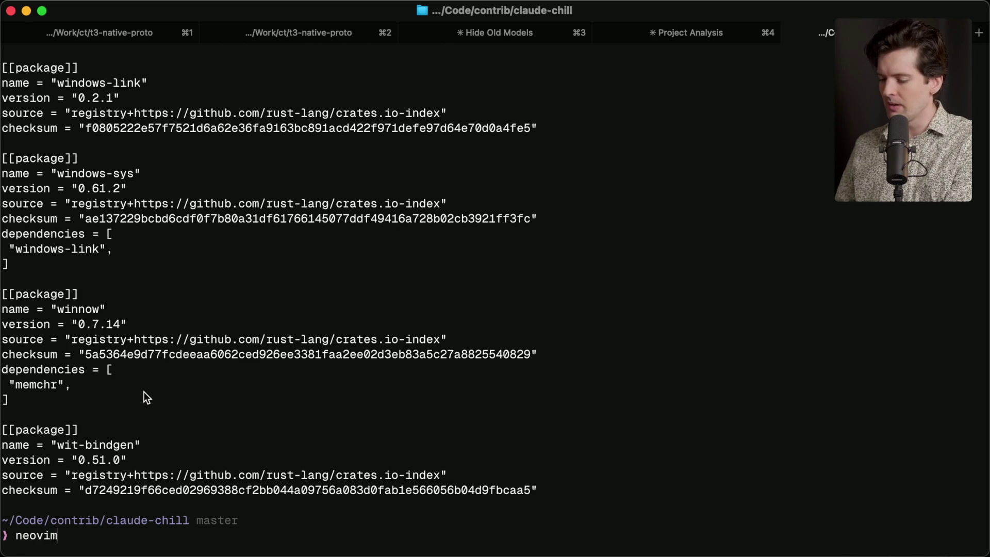
{"action": "key", "text": "Return"}
{"action": "type", "text": "vi"}
{"action": "key", "text": "Return"}
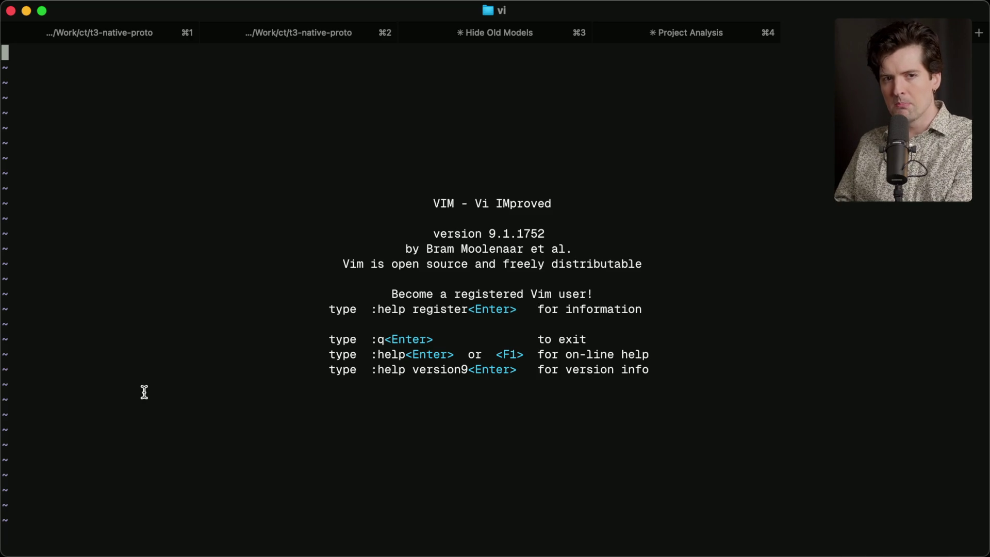
Quit Vim with :q and switch to the Excalidraw whiteboard
{"action": "type", "text": ":q"}
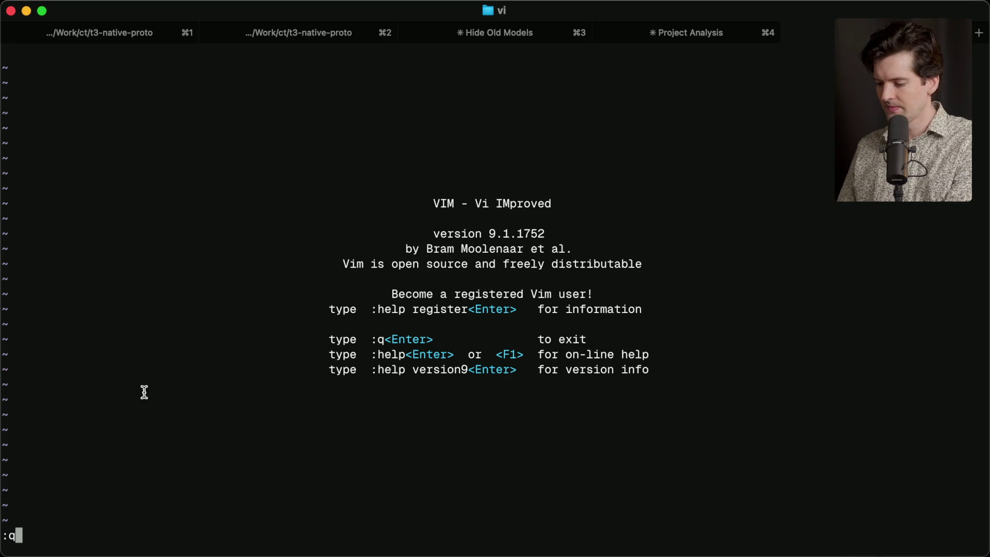
{"action": "key", "text": "Return"}
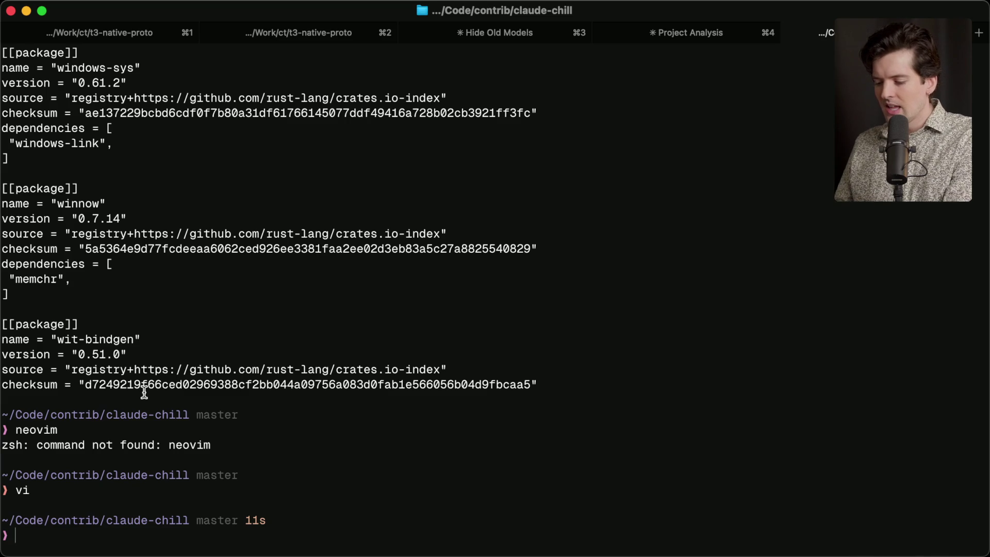
{"action": "key", "text": "super+Tab"}
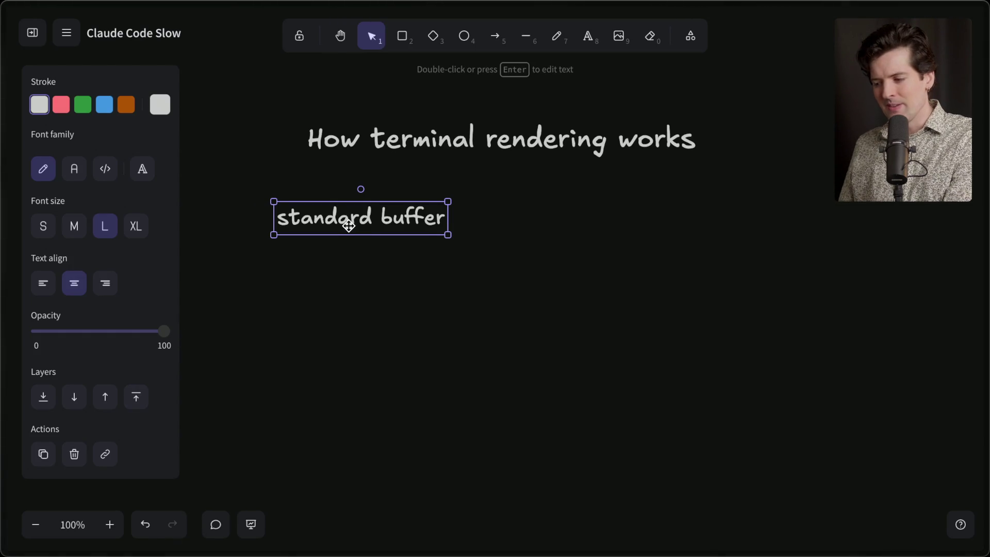
Duplicate the 'standard buffer' label, rename the copy to 'alt mode' beside it, then return to Ghostty
{"action": "left_click_drag", "start_coordinate": [355, 215], "coordinate": [592, 210]}
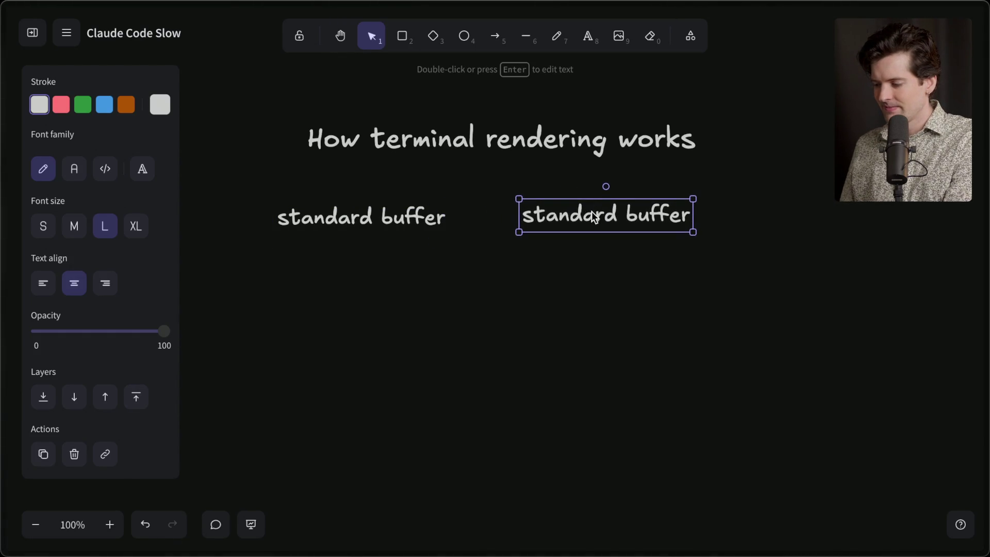
{"action": "double_click", "coordinate": [592, 211]}
{"action": "type", "text": "alt mode"}
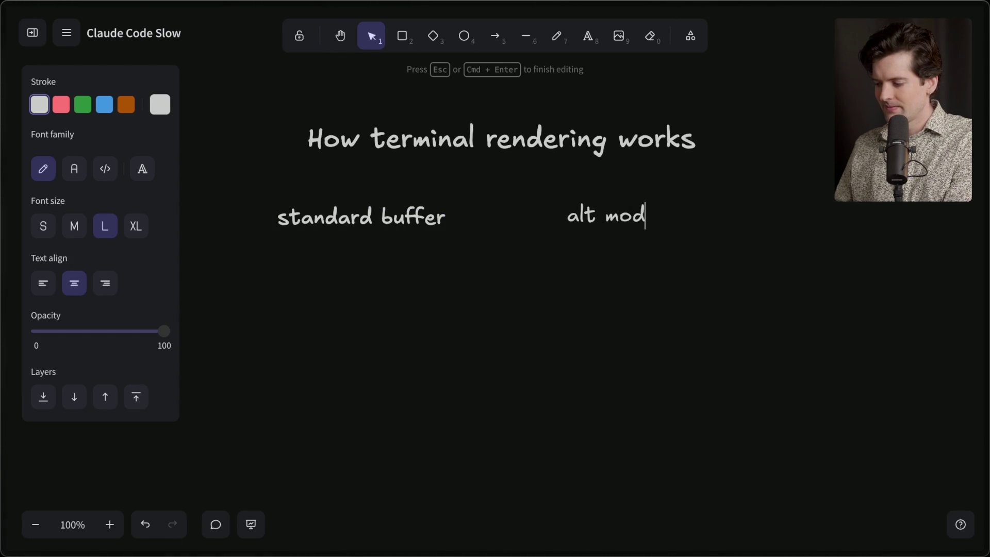
{"action": "left_click", "coordinate": [588, 266]}
{"action": "left_click_drag", "start_coordinate": [599, 219], "coordinate": [613, 224]}
{"action": "left_click", "coordinate": [529, 297]}
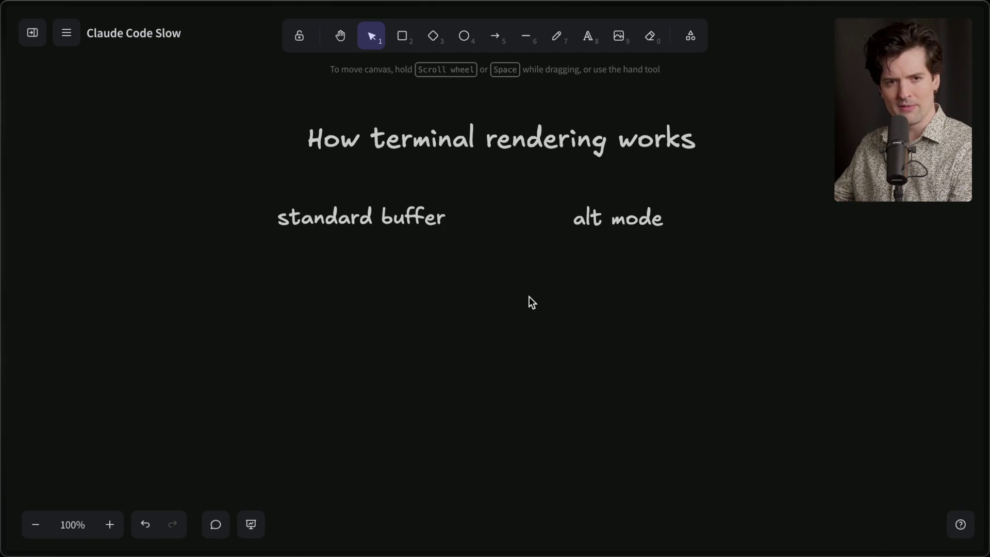
{"action": "key", "text": "super+Tab"}
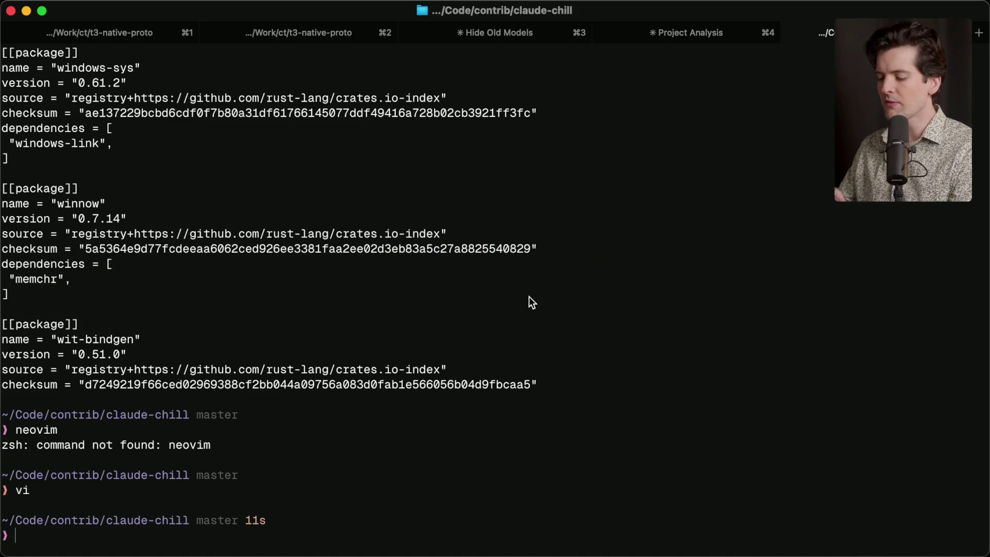
Launch Claude Code with cc, select its banner project path, then exit with Ctrl+C twice
{"action": "type", "text": "cc"}
{"action": "key", "text": "Return"}
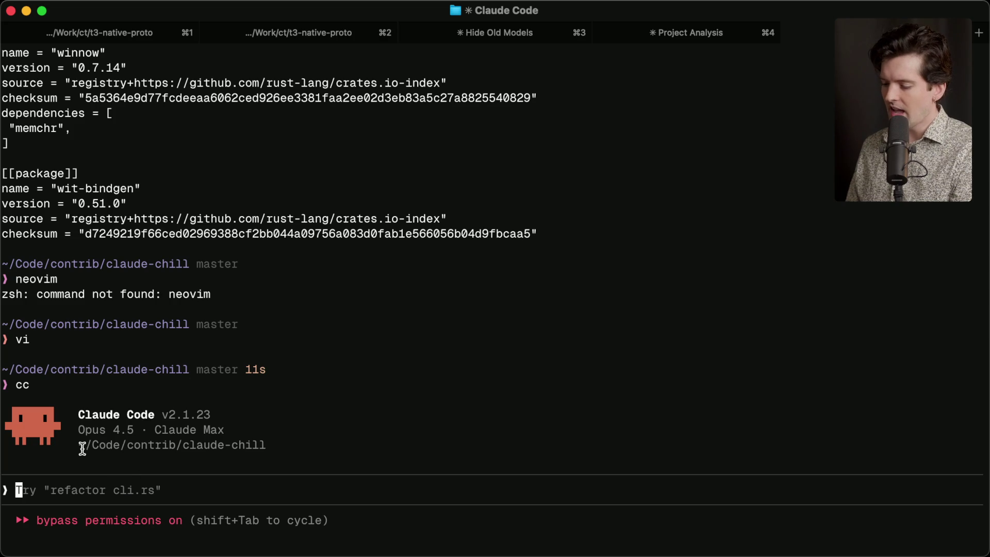
{"action": "mouse_move", "coordinate": [79, 445]}
{"action": "left_mouse_down"}
{"action": "mouse_move", "coordinate": [244, 446]}
{"action": "mouse_move", "coordinate": [131, 438]}
{"action": "mouse_move", "coordinate": [3, 381]}
{"action": "left_mouse_up"}
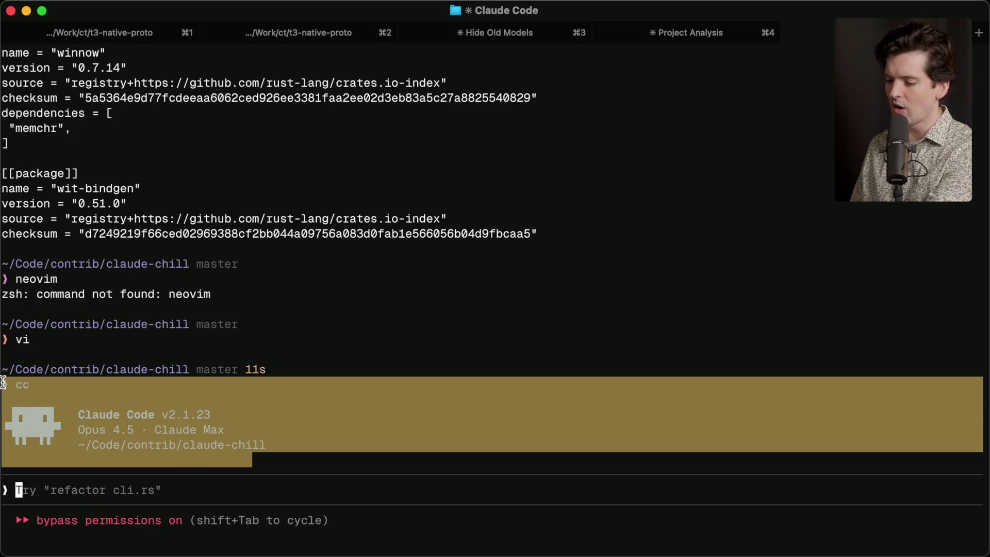
{"action": "left_click", "coordinate": [3, 382]}
{"action": "key", "text": "ctrl+c"}
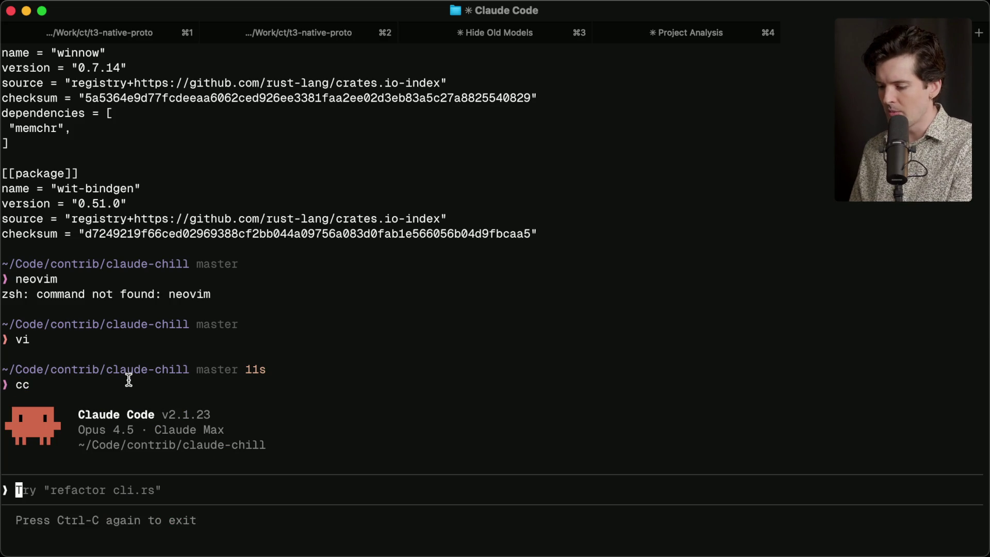
{"action": "key", "text": "ctrl+c"}
Launch OpenCode from the shell prompt
{"action": "scroll", "coordinate": [110, 407], "scroll_direction": "up", "scroll_amount": 2}
{"action": "scroll", "coordinate": [98, 407], "scroll_direction": "down", "scroll_amount": 2}
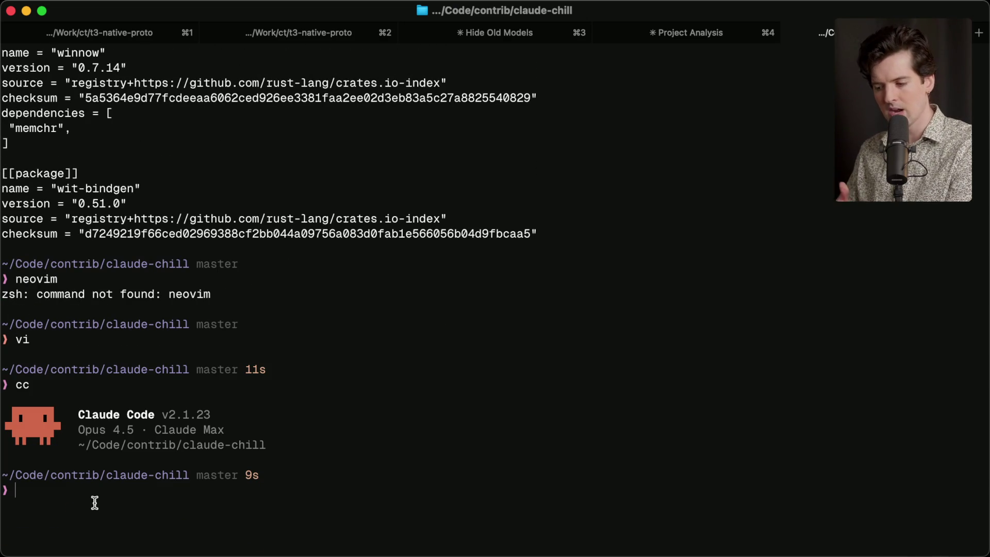
{"action": "type", "text": "opencode"}
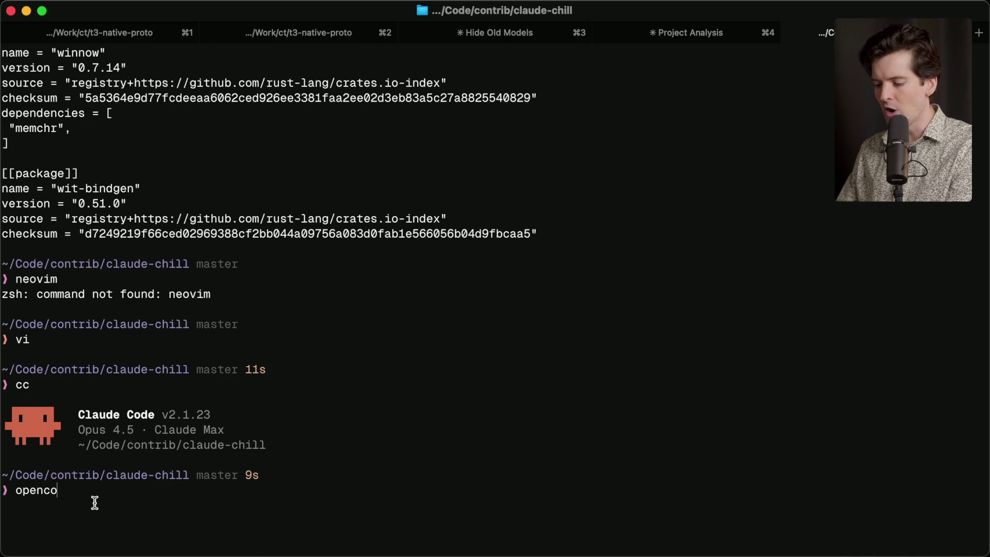
{"action": "key", "text": "Return"}
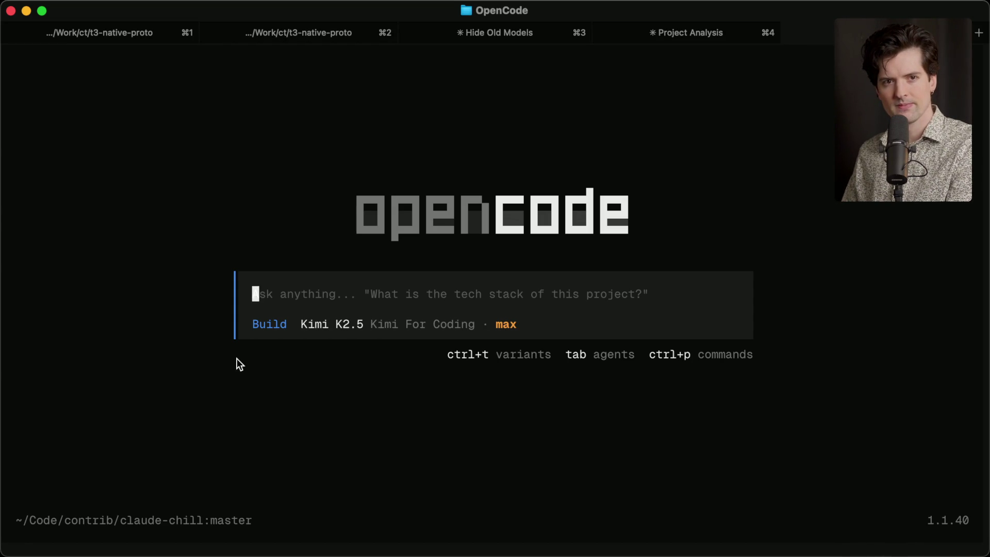
Quit OpenCode and relaunch it from the shell history
{"action": "key", "text": "ctrl+c"}
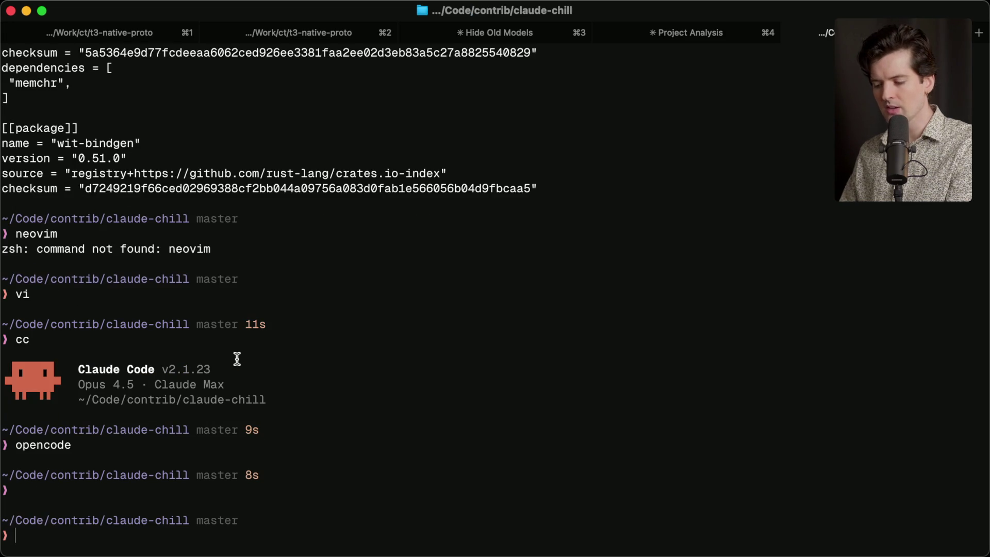
{"action": "key", "text": "Up"}
{"action": "key", "text": "Return"}
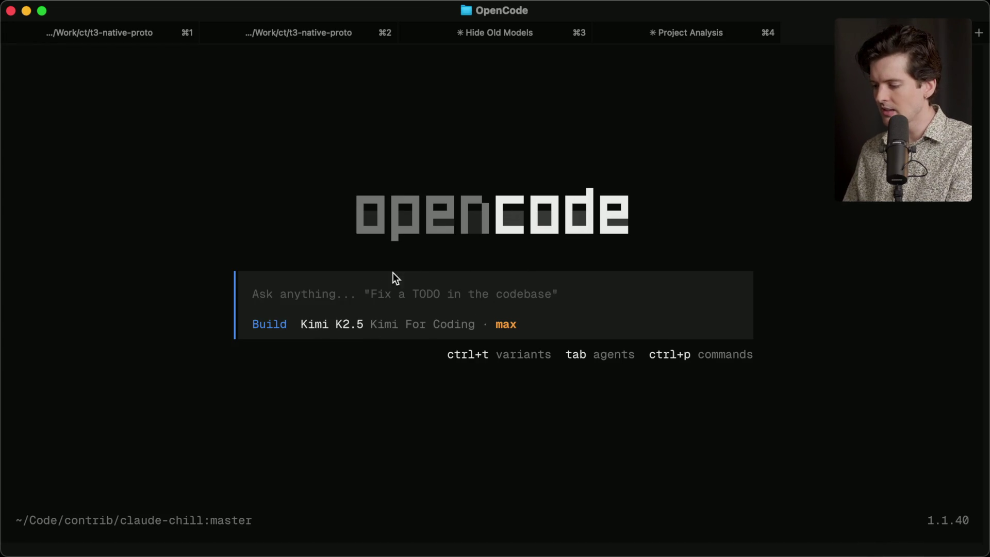
Type 'Testing some input' in the prompt, select it, then clear it, exit OpenCode, and switch apps
{"action": "type", "text": "Testing some input"}
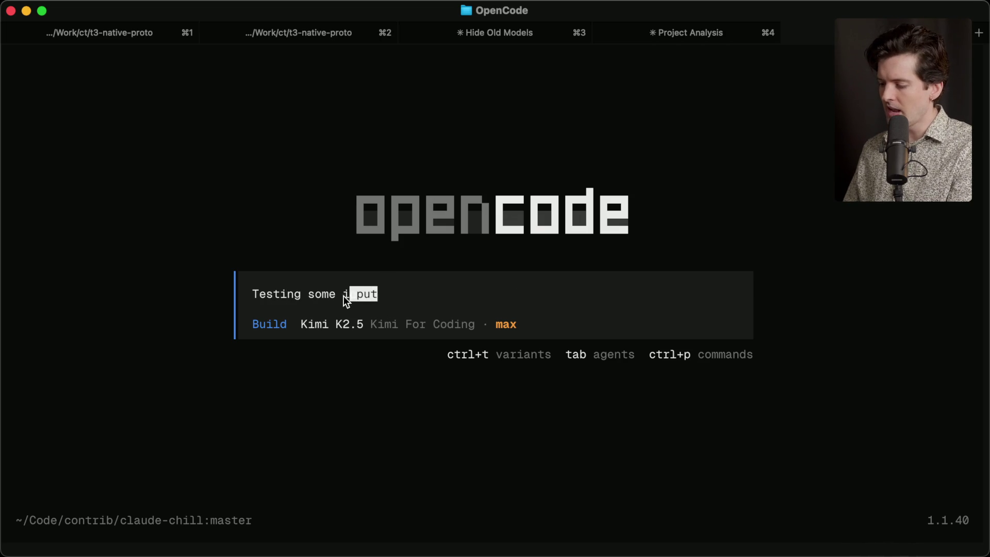
{"action": "mouse_move", "coordinate": [344, 295]}
{"action": "left_mouse_down"}
{"action": "mouse_move", "coordinate": [253, 306]}
{"action": "mouse_move", "coordinate": [252, 293]}
{"action": "mouse_move", "coordinate": [239, 298]}
{"action": "left_mouse_up"}
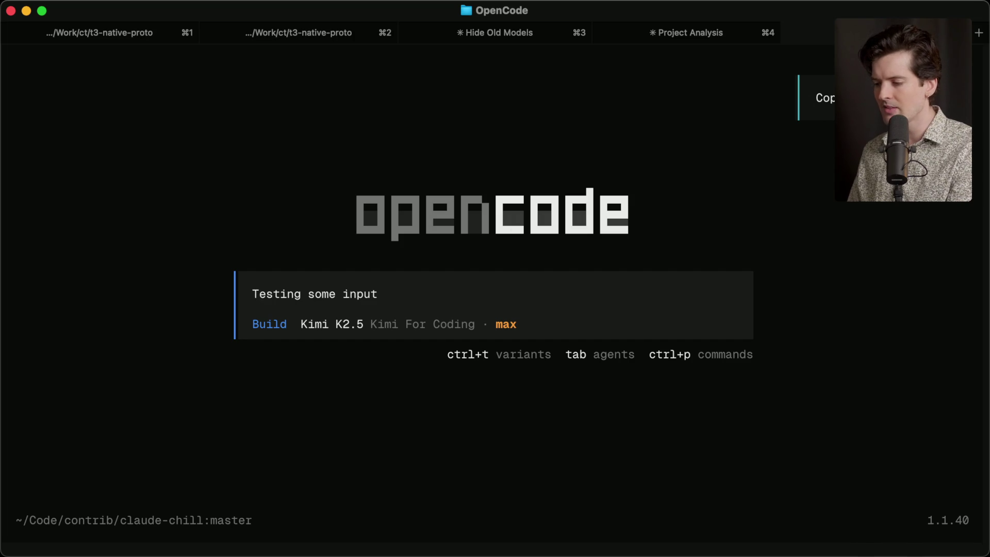
{"action": "left_click", "coordinate": [389, 292]}
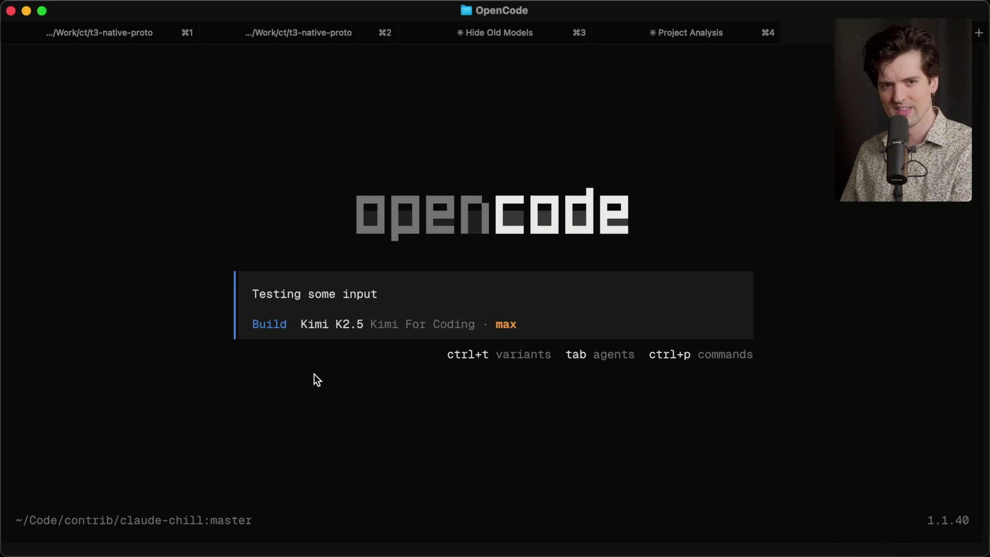
{"action": "key", "text": "ctrl+c"}
{"action": "key", "text": "ctrl+c"}
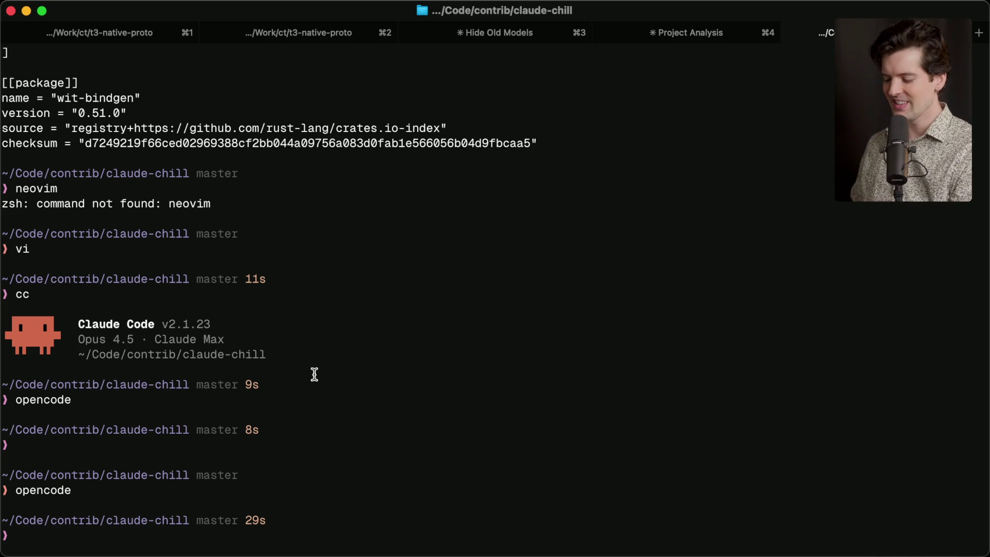
{"action": "key", "text": "super+Tab"}
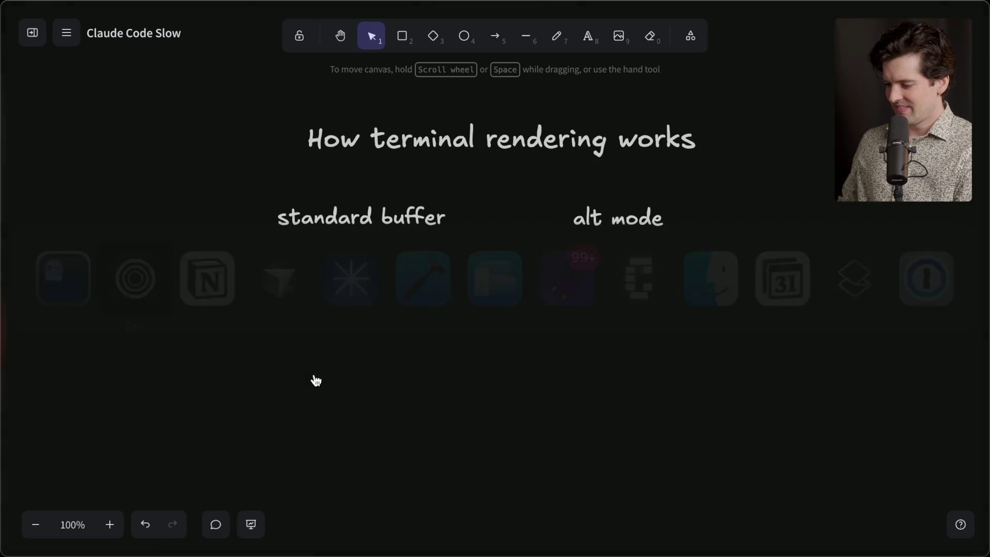
Back in the terminal, launch Claude Code and open the /resume session list
{"action": "key", "text": "super+Tab"}
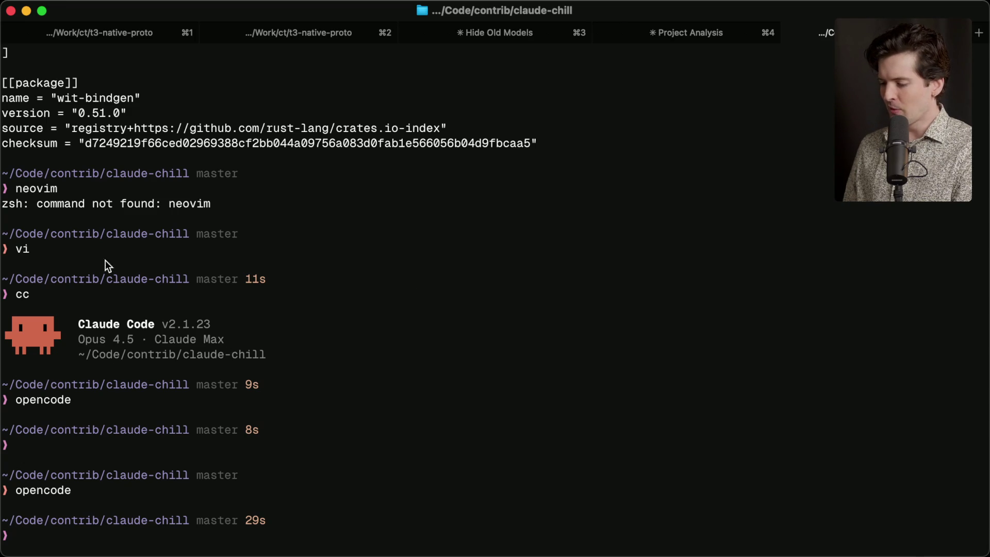
{"action": "type", "text": "cc"}
{"action": "key", "text": "Return"}
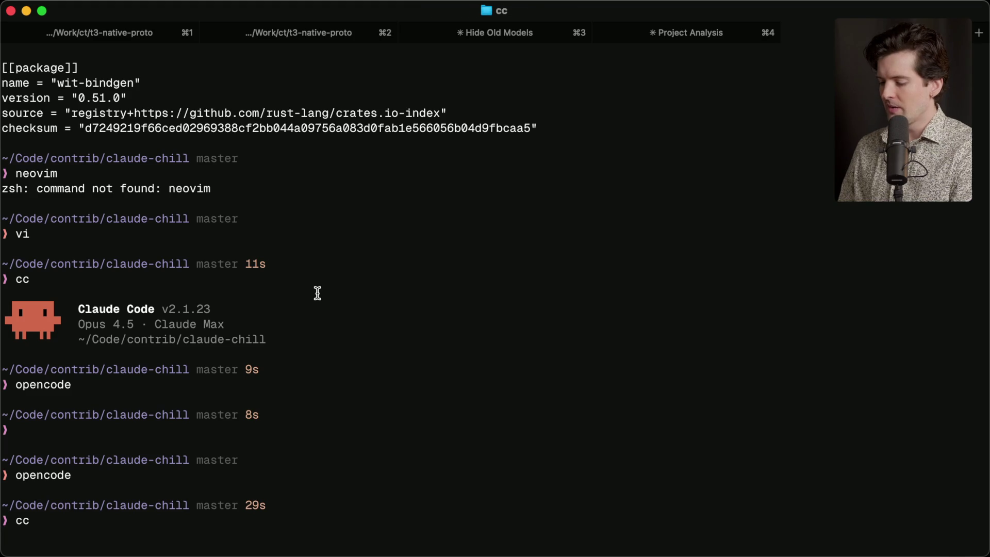
{"action": "type", "text": "/"}
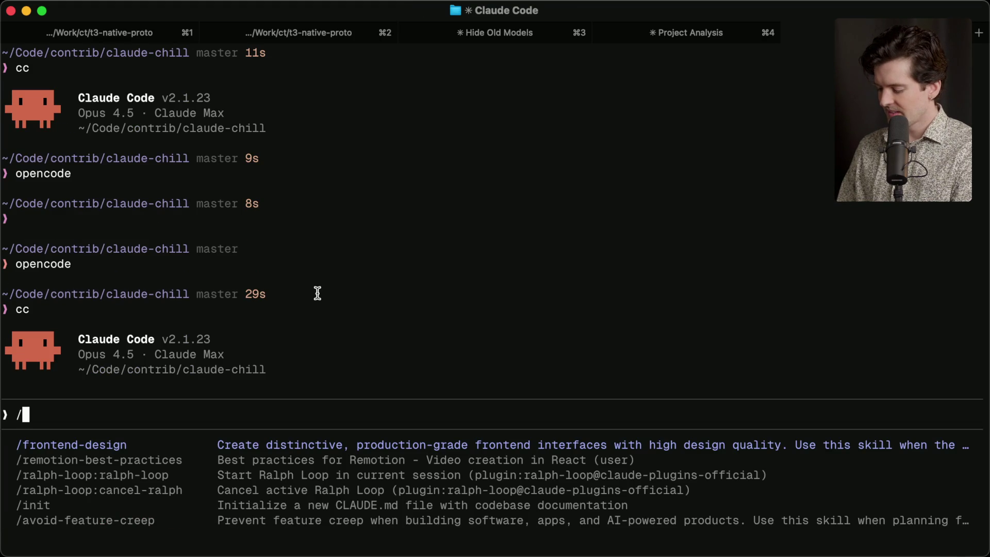
{"action": "type", "text": "r"}
{"action": "key", "text": "BackSpace"}
{"action": "type", "text": "resume"}
{"action": "key", "text": "Return"}
Resume the PTY proxy alt-screen session, exit it, and switch to the second terminal tab
{"action": "key", "text": "Up"}
{"action": "key", "text": "Right"}
{"action": "key", "text": "Up"}
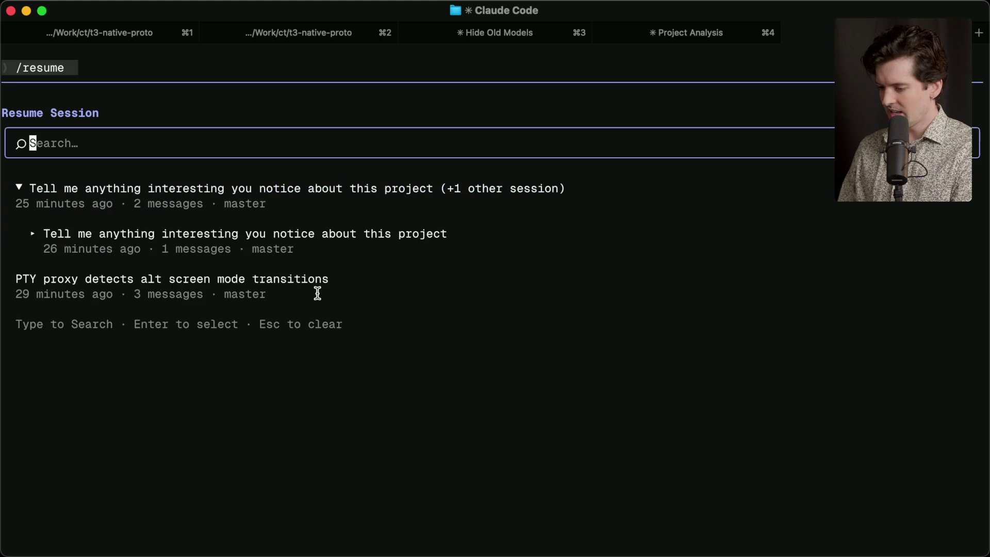
{"action": "key", "text": "Down"}
{"action": "key", "text": "Left"}
{"action": "key", "text": "Down"}
{"action": "key", "text": "Return"}
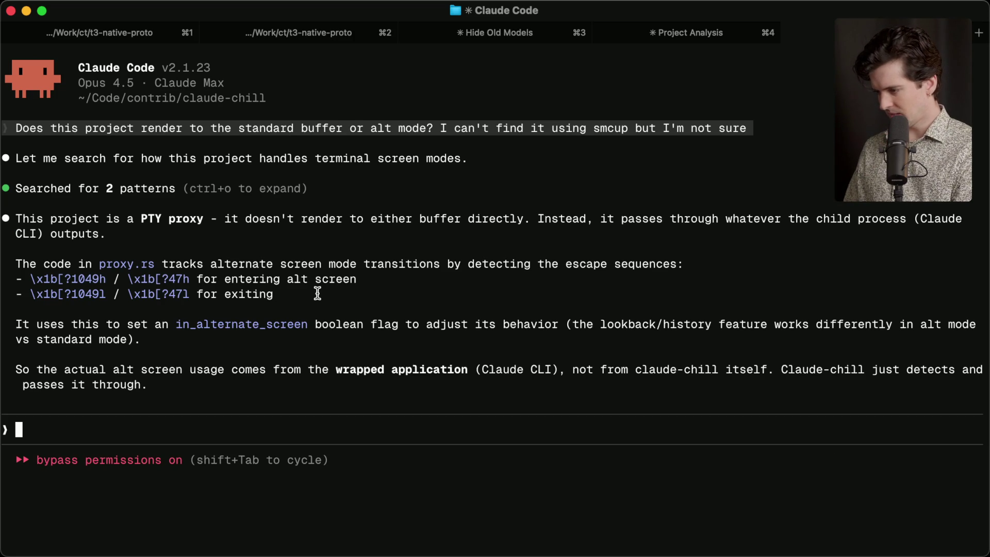
{"action": "key", "text": "ctrl+c"}
{"action": "key", "text": "ctrl+c"}
{"action": "left_click", "coordinate": [330, 32]}
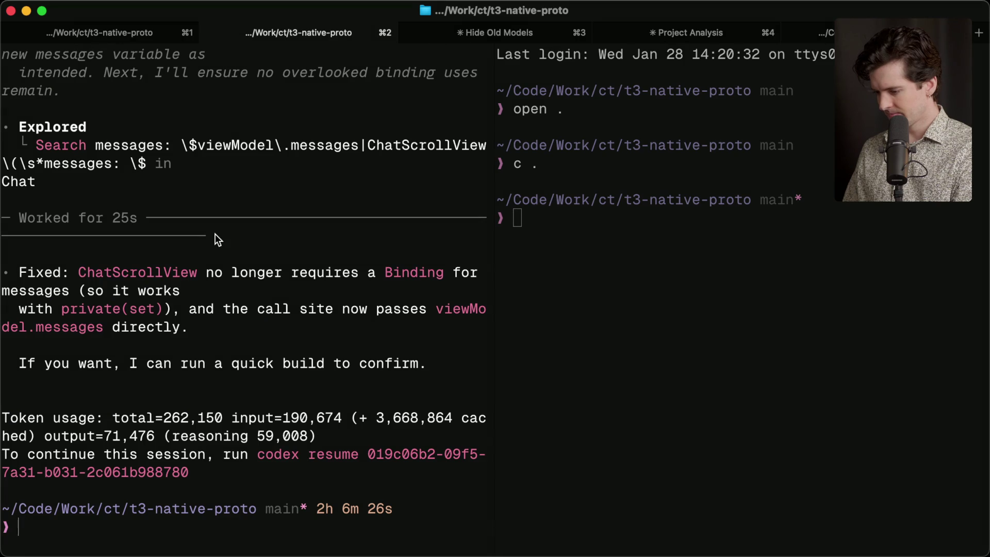
Close the right split pane with exit and launch Claude Code in this tab
{"action": "left_click", "coordinate": [677, 315]}
{"action": "type", "text": "exit"}
{"action": "key", "text": "Return"}
{"action": "type", "text": "cc"}
{"action": "key", "text": "Return"}
Resume the scroll research session via /resume, scroll back through its transcript, then quit
{"action": "type", "text": "/resume"}
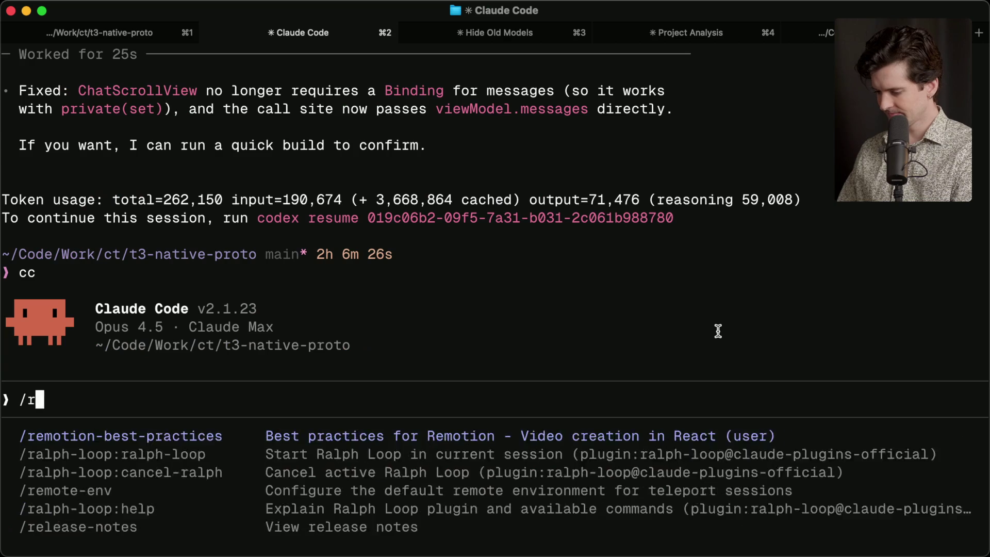
{"action": "key", "text": "Return"}
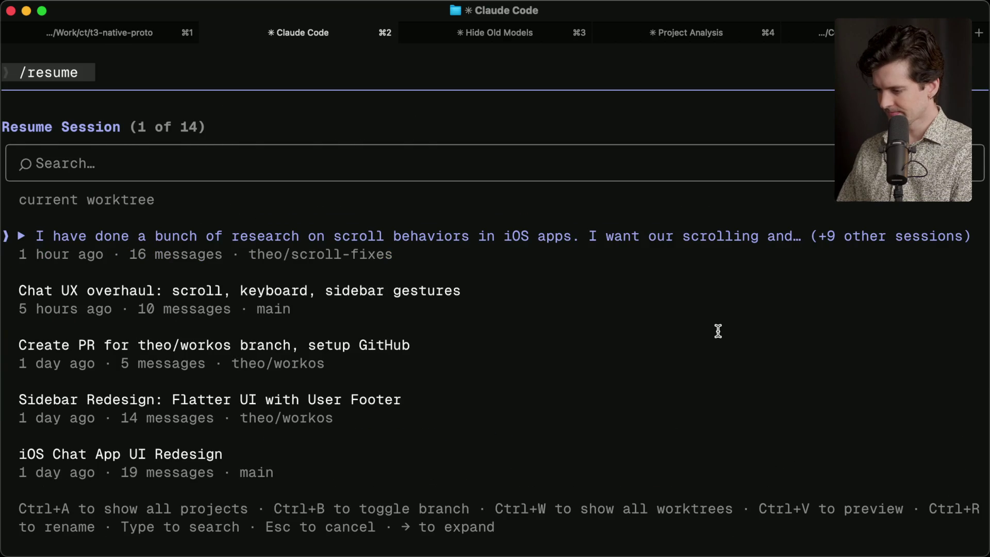
{"action": "key", "text": "Return"}
{"action": "scroll", "coordinate": [383, 240], "scroll_direction": "up", "scroll_amount": 10}
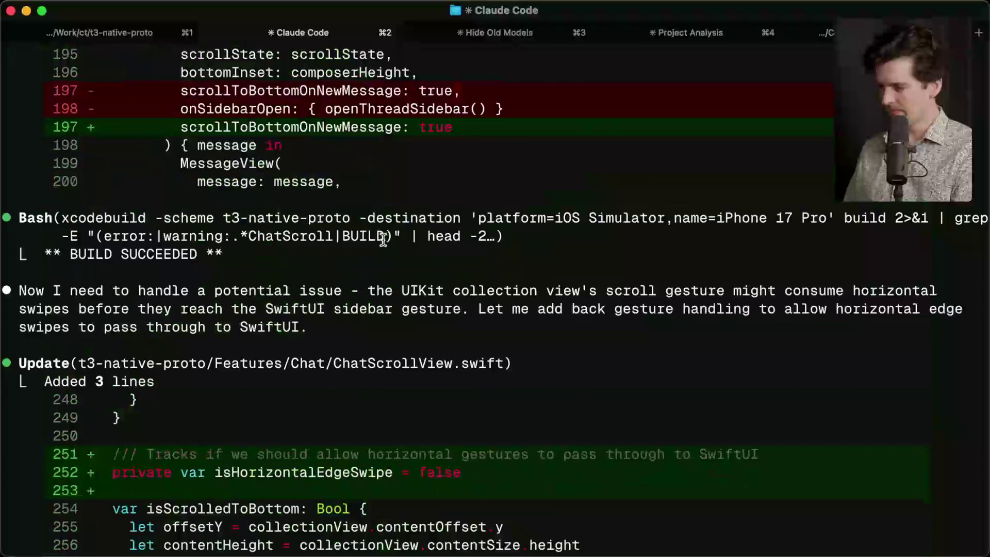
{"action": "scroll", "coordinate": [383, 239], "scroll_direction": "up", "scroll_amount": 20}
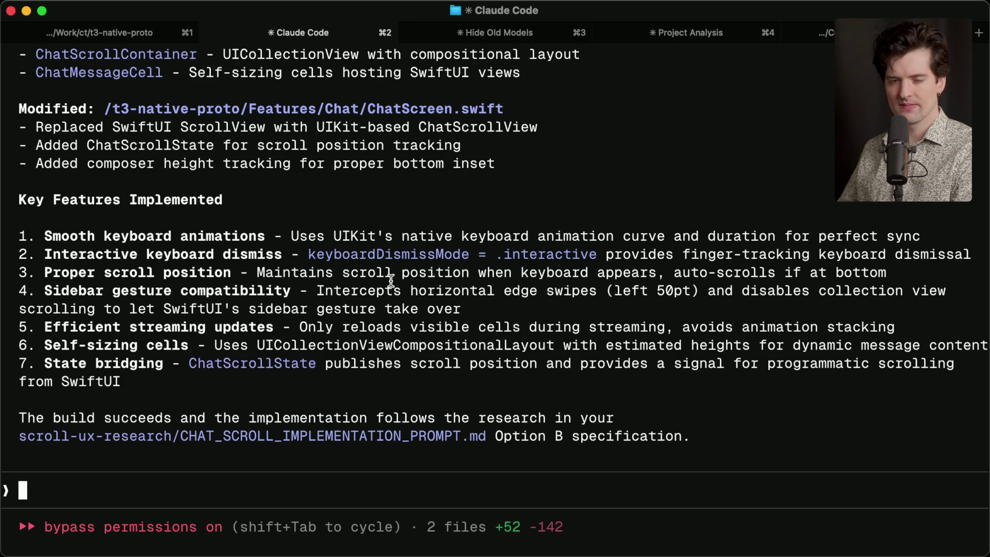
{"action": "key", "text": "ctrl+c"}
{"action": "key", "text": "ctrl+c"}
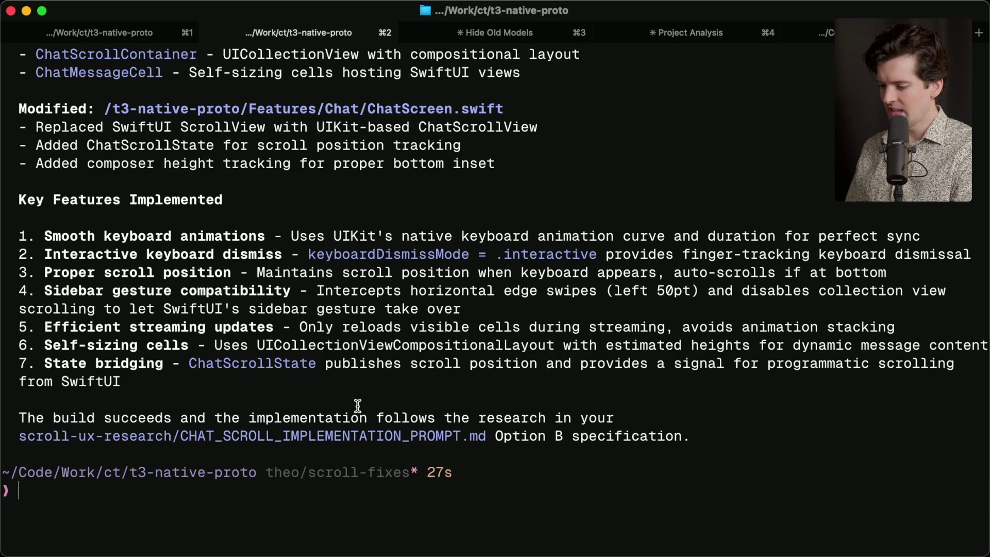
Launch Claude Code, then abandon the partial /resum command and exit
{"action": "scroll", "coordinate": [364, 305], "scroll_direction": "up", "scroll_amount": 20}
{"action": "scroll", "coordinate": [364, 305], "scroll_direction": "down", "scroll_amount": 20}
{"action": "type", "text": "cc"}
{"action": "key", "text": "Return"}
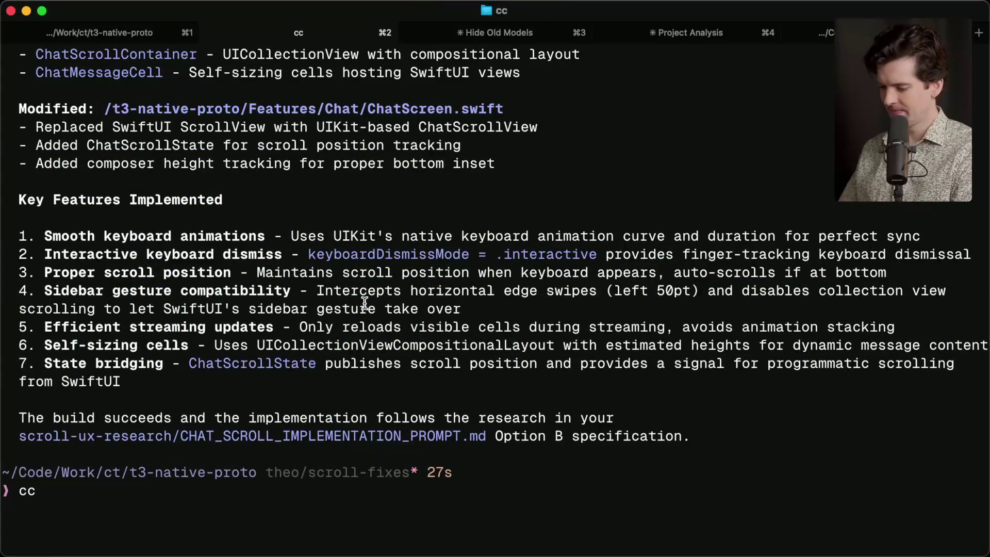
{"action": "type", "text": "/resum"}
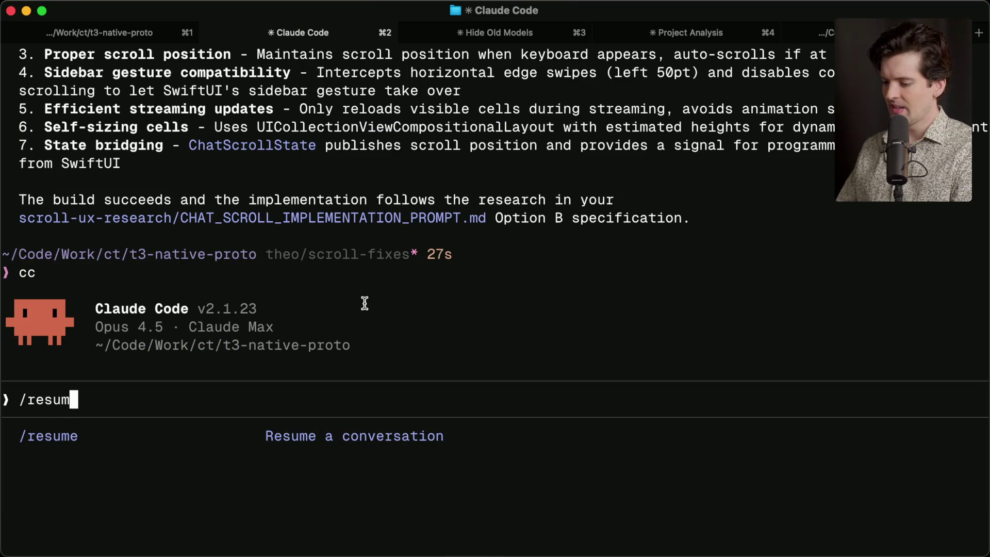
{"action": "key", "text": "ctrl+c"}
{"action": "key", "text": "ctrl+c"}
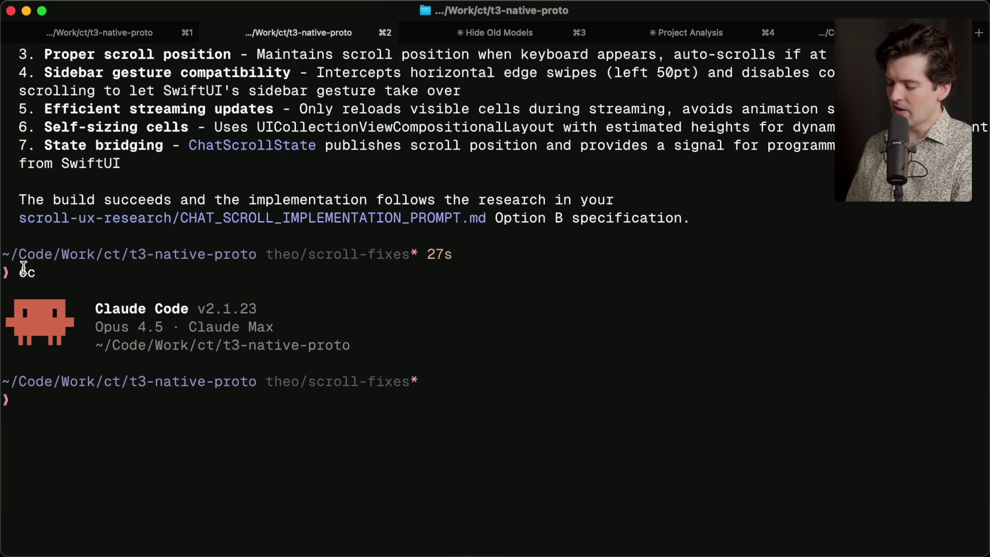
Restart Claude Code, resume the Chat UX overhaul session, then exit to the shell
{"action": "type", "text": "cc"}
{"action": "key", "text": "Return"}
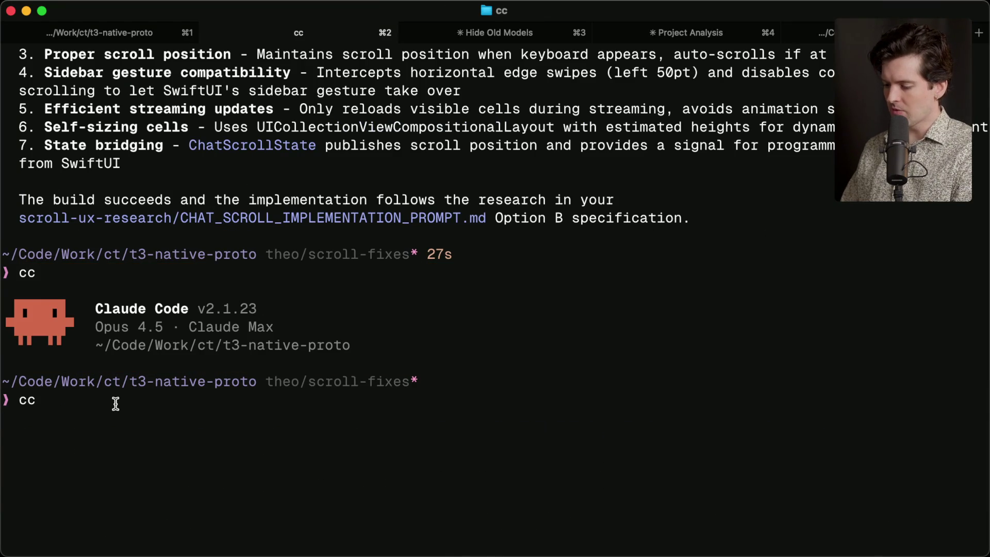
{"action": "type", "text": "/resume"}
{"action": "key", "text": "Return"}
{"action": "key", "text": "Down"}
{"action": "key", "text": "Return"}
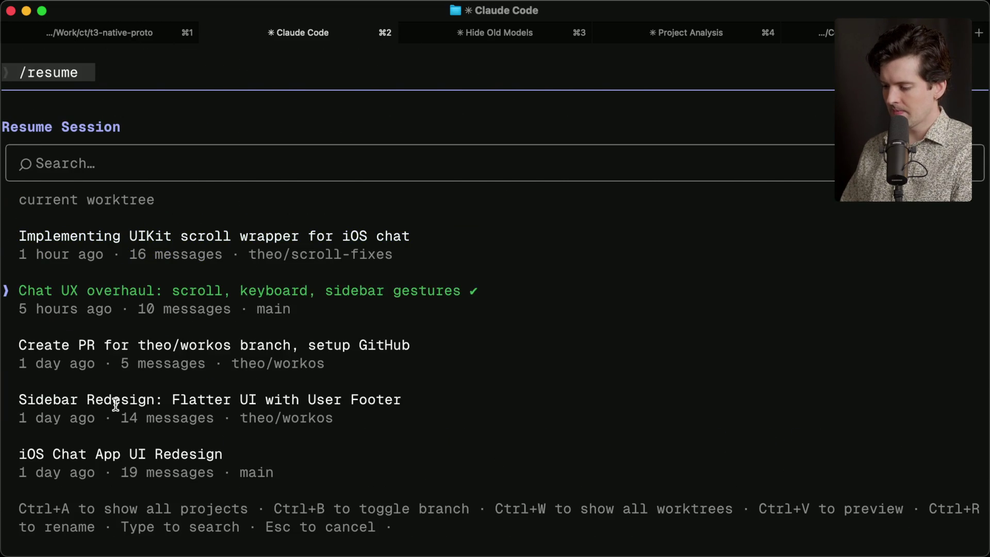
{"action": "key", "text": "ctrl+c"}
{"action": "key", "text": "ctrl+c"}
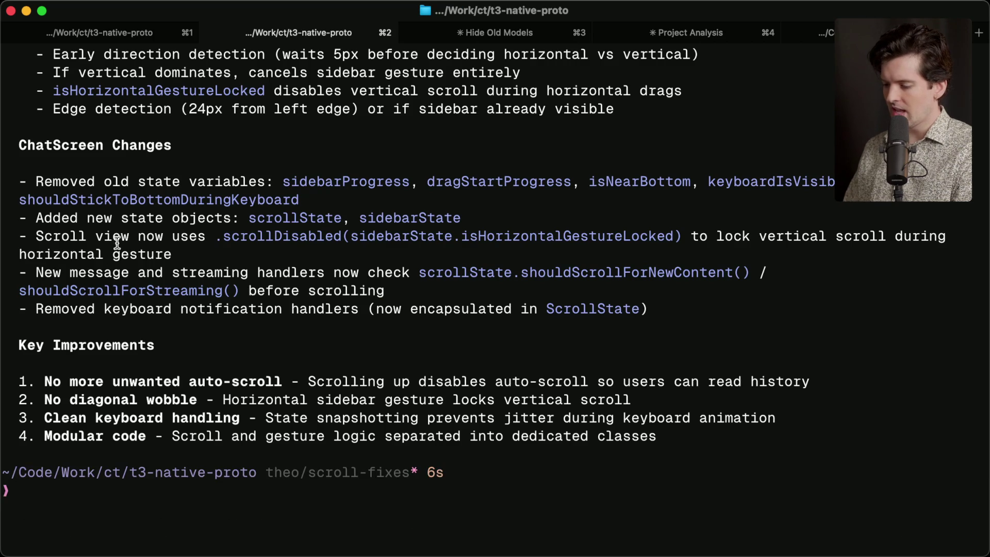
Review the uncommitted changes with git diff, then switch to the Excalidraw whiteboard
{"action": "type", "text": "git diff"}
{"action": "key", "text": "Return"}
{"action": "scroll", "coordinate": [118, 239], "scroll_direction": "up", "scroll_amount": 20}
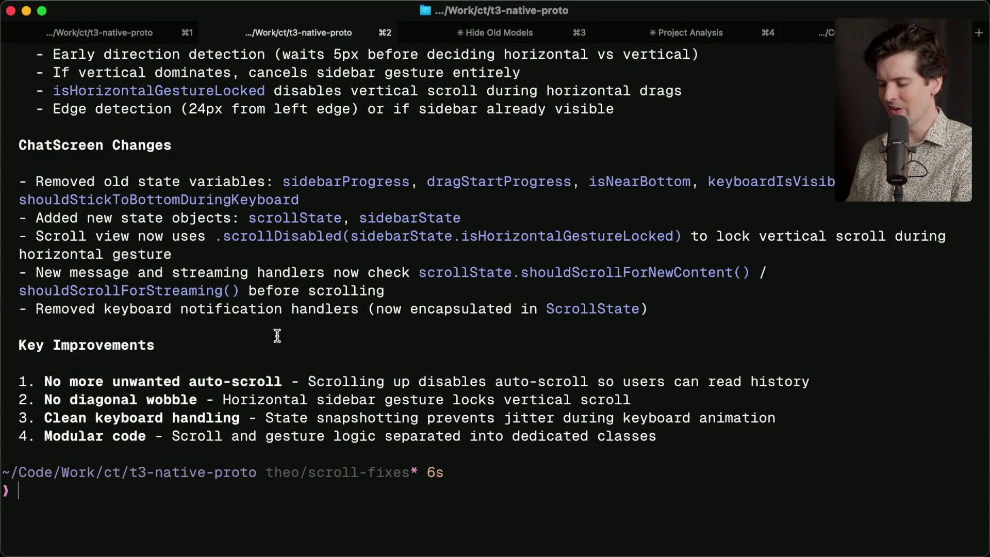
{"action": "key", "text": "super+Tab"}
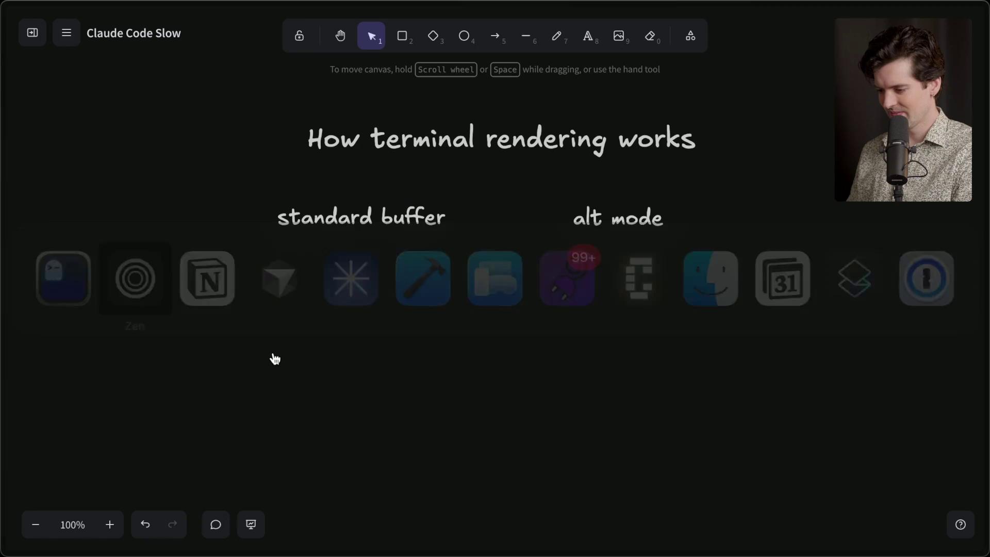
{"action": "mouse_move", "coordinate": [881, 228]}
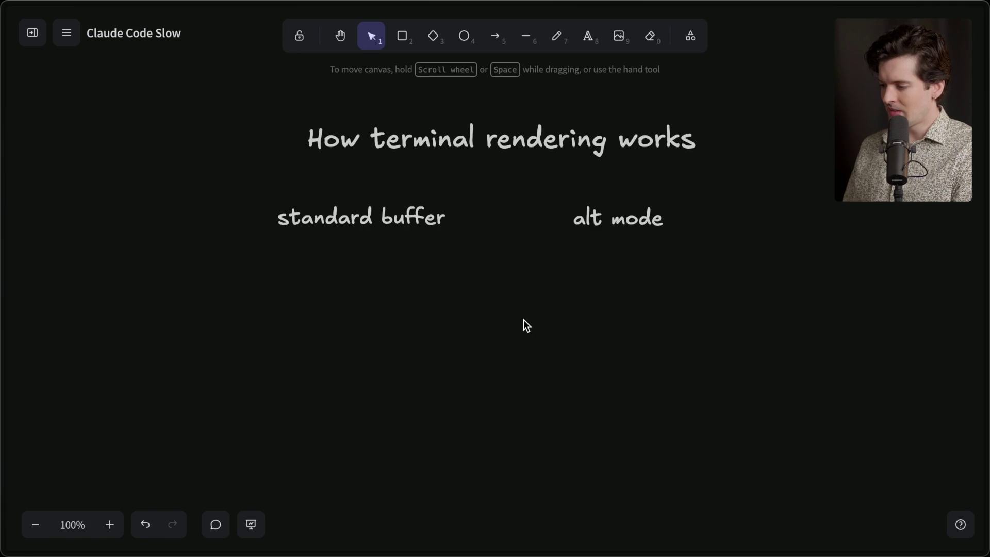
{"action": "left_click", "coordinate": [494, 38]}
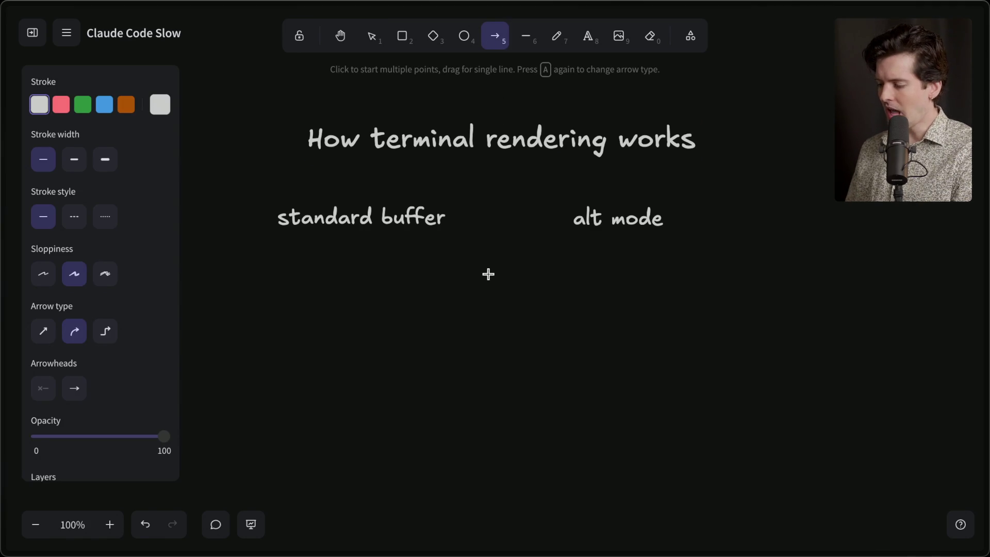
{"action": "left_click_drag", "start_coordinate": [493, 221], "coordinate": [454, 223]}
{"action": "left_click", "coordinate": [494, 36]}
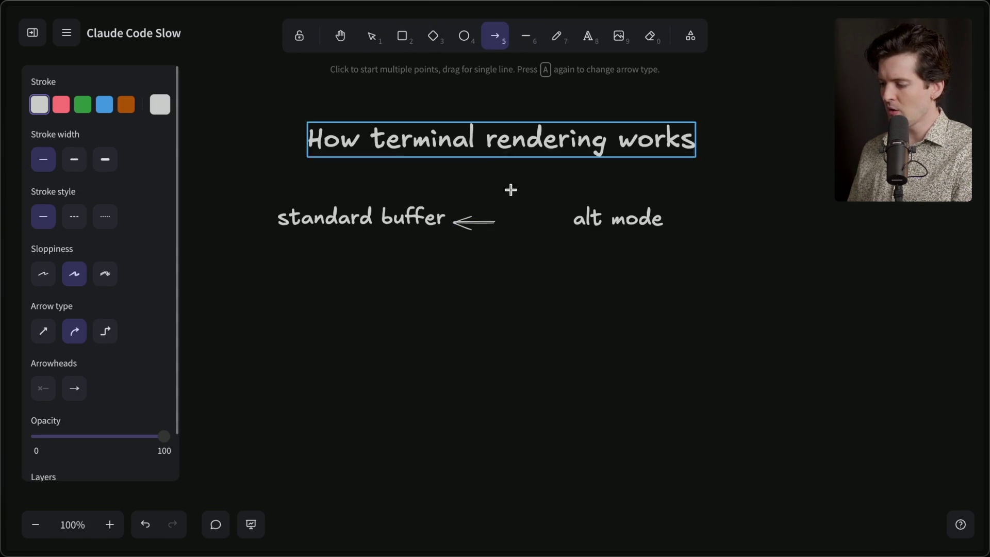
{"action": "left_click_drag", "start_coordinate": [515, 222], "coordinate": [565, 222]}
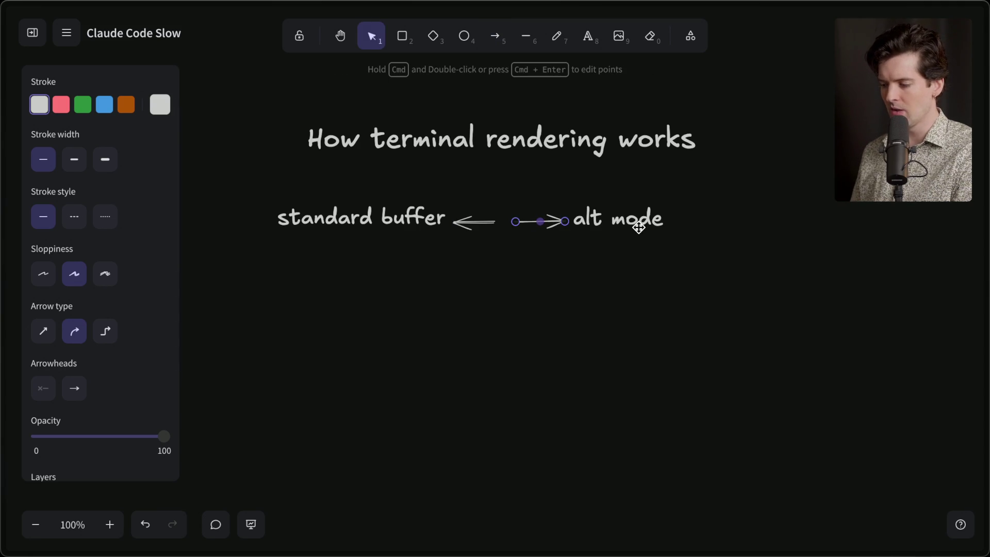
{"action": "left_click", "coordinate": [475, 222], "text": "shift"}
{"action": "key", "text": "Delete"}
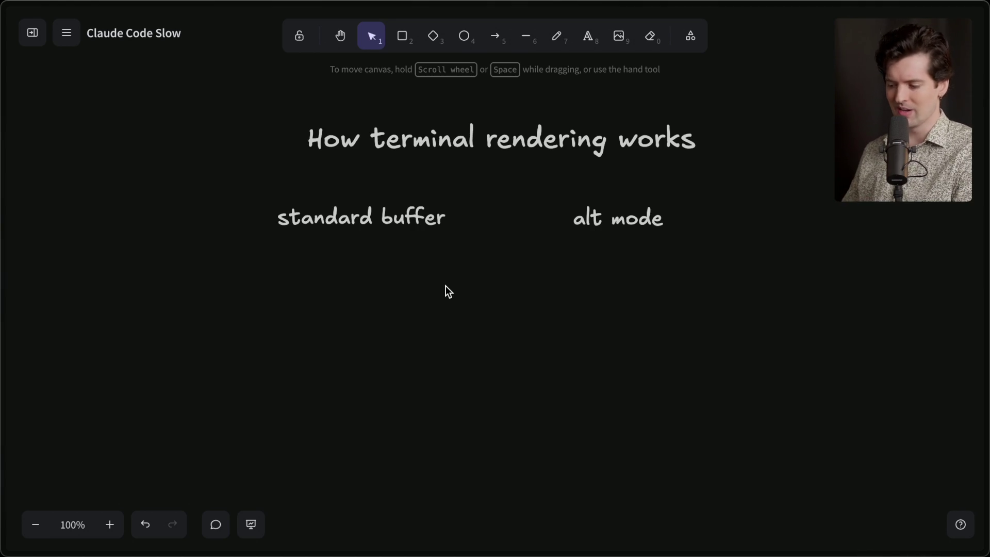
{"action": "key", "text": "super+Tab"}
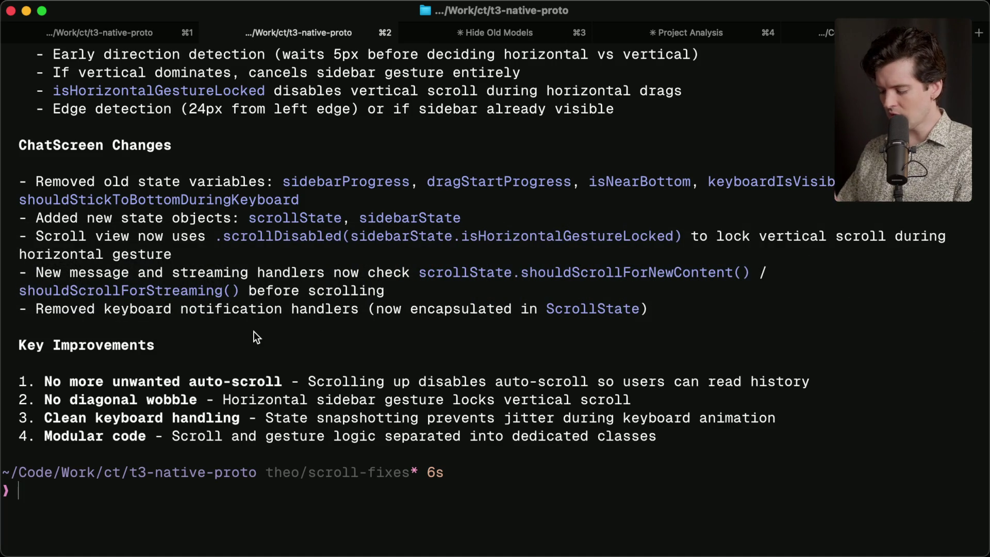
Launch Claude Code and bring up the /resume list of past sessions
{"action": "type", "text": "cc"}
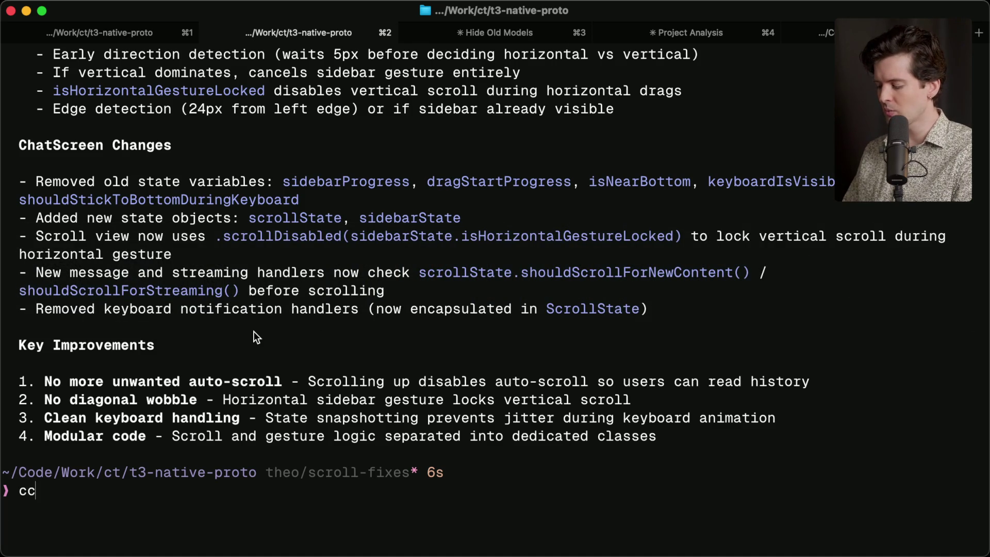
{"action": "key", "text": "Return"}
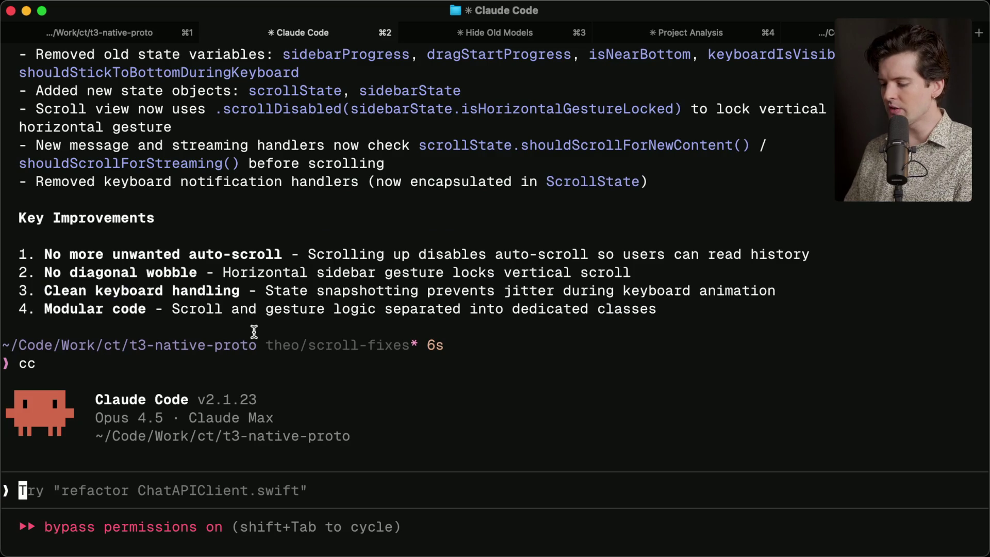
{"action": "type", "text": "/resume"}
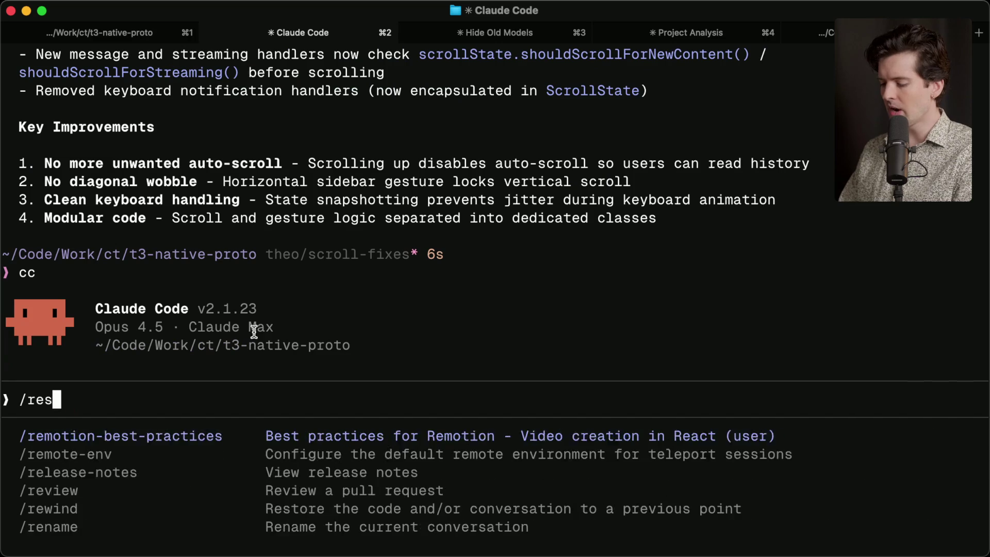
{"action": "key", "text": "Return"}
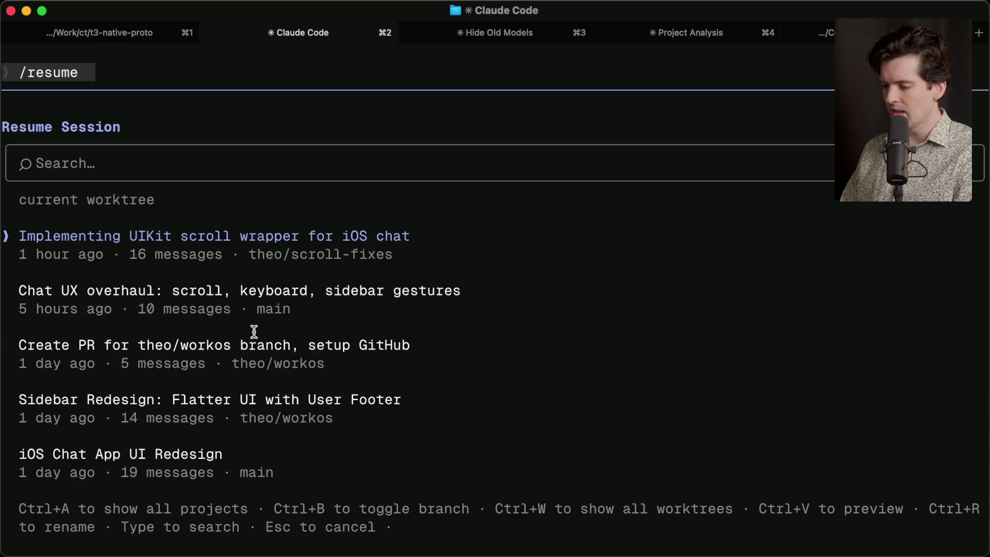
{"action": "scroll", "coordinate": [261, 274], "scroll_direction": "up", "scroll_amount": 3}
{"action": "scroll", "coordinate": [261, 274], "scroll_direction": "down", "scroll_amount": 3}
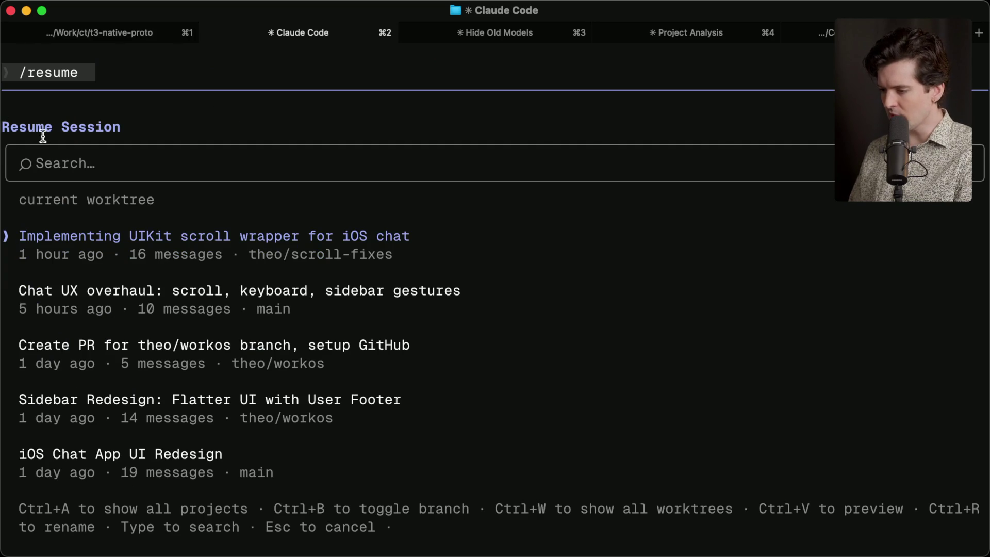
Browse the sessions, cancel resuming with Esc, exit, and launch Claude Code again
{"action": "key", "text": "Down"}
{"action": "key", "text": "Down"}
{"action": "key", "text": "Down"}
{"action": "key", "text": "Down"}
{"action": "key", "text": "Down"}
{"action": "key", "text": "Down"}
{"action": "key", "text": "Escape"}
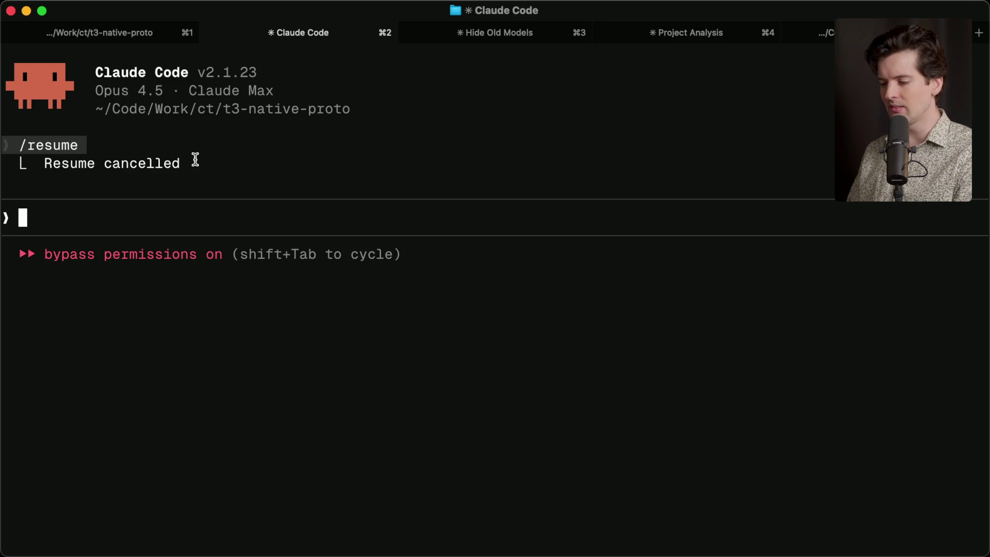
{"action": "key", "text": "ctrl+c"}
{"action": "key", "text": "ctrl+c"}
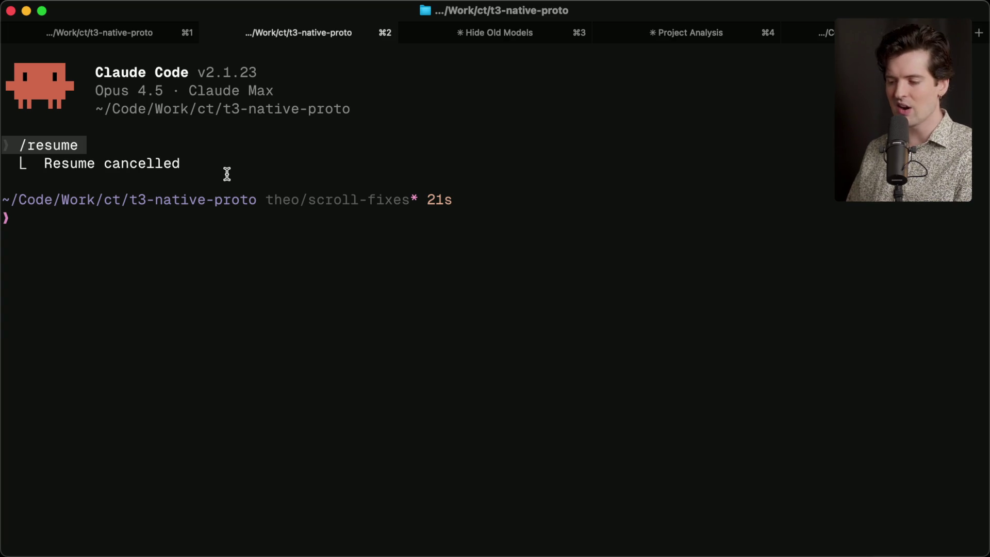
{"action": "type", "text": "cc"}
{"action": "key", "text": "Return"}
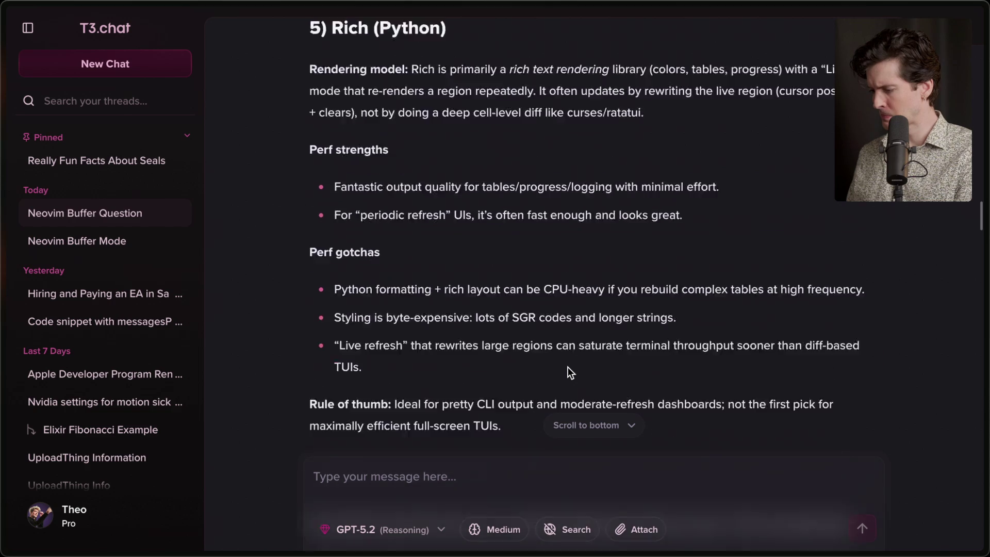
{"action": "scroll", "coordinate": [568, 366], "scroll_direction": "up", "scroll_amount": 10}
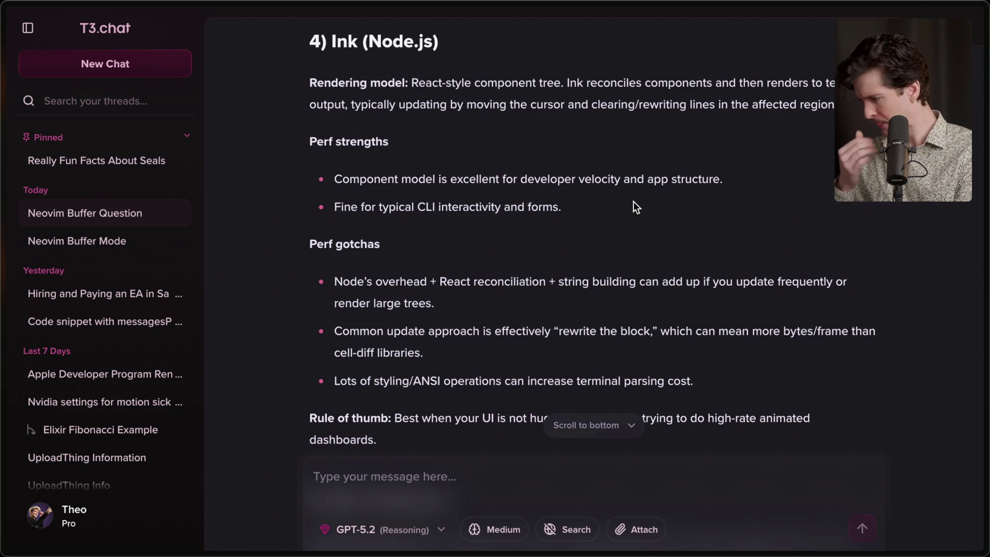
{"action": "scroll", "coordinate": [634, 202], "scroll_direction": "down", "scroll_amount": 1}
{"action": "scroll", "coordinate": [633, 201], "scroll_direction": "down", "scroll_amount": 3}
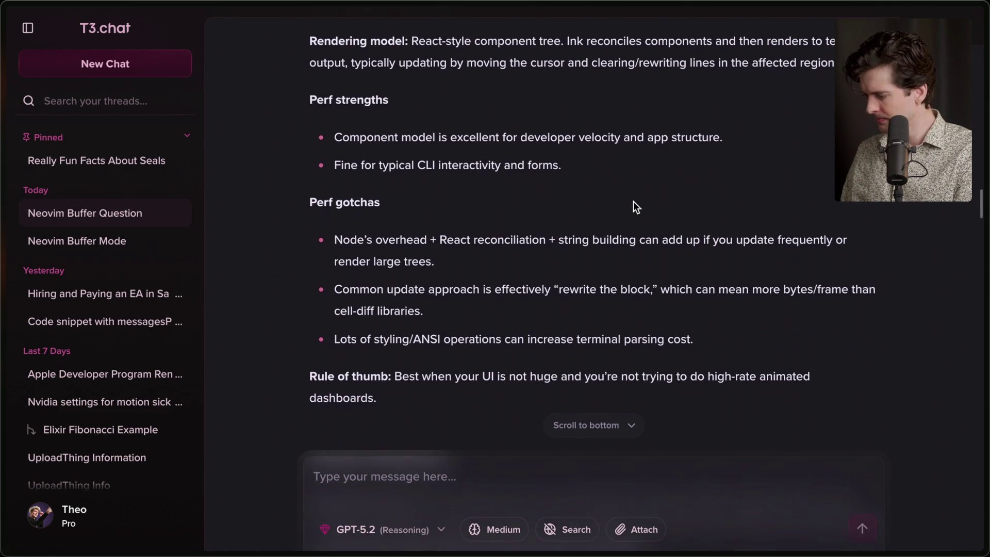
{"action": "scroll", "coordinate": [633, 201], "scroll_direction": "down", "scroll_amount": 2}
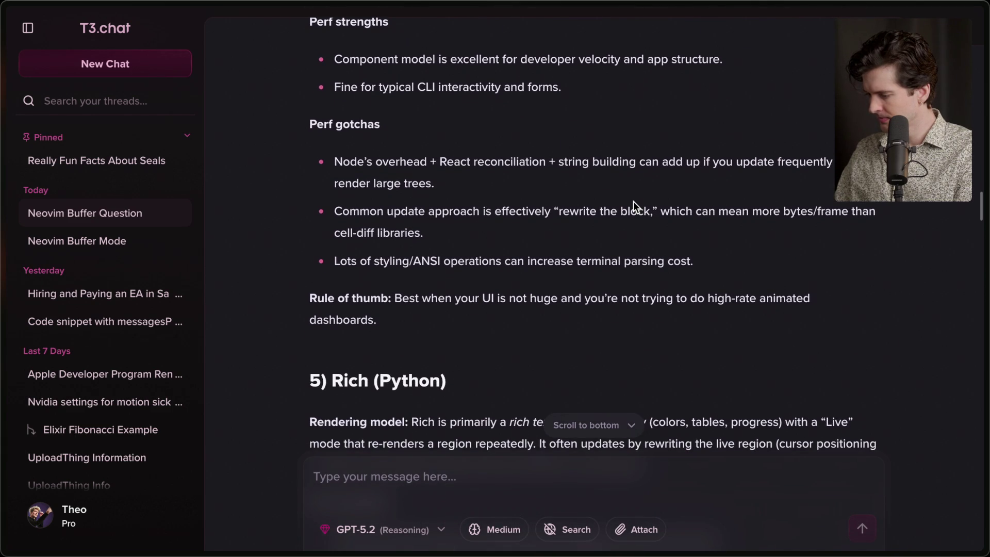
{"action": "scroll", "coordinate": [633, 201], "scroll_direction": "down", "scroll_amount": 2}
{"action": "scroll", "coordinate": [633, 201], "scroll_direction": "down", "scroll_amount": 1}
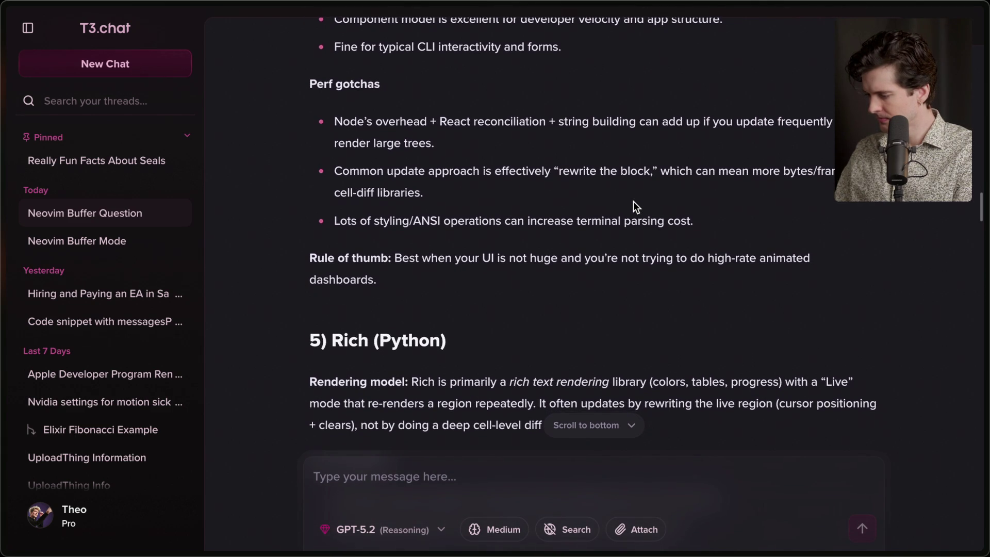
{"action": "scroll", "coordinate": [633, 201], "scroll_direction": "down", "scroll_amount": 5}
{"action": "scroll", "coordinate": [633, 201], "scroll_direction": "down", "scroll_amount": 5}
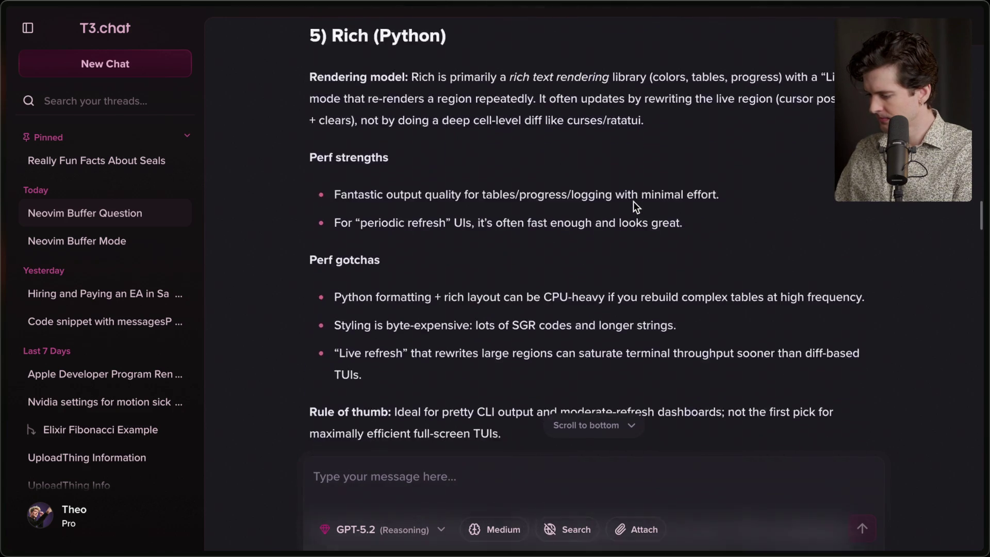
{"action": "scroll", "coordinate": [634, 202], "scroll_direction": "down", "scroll_amount": 2}
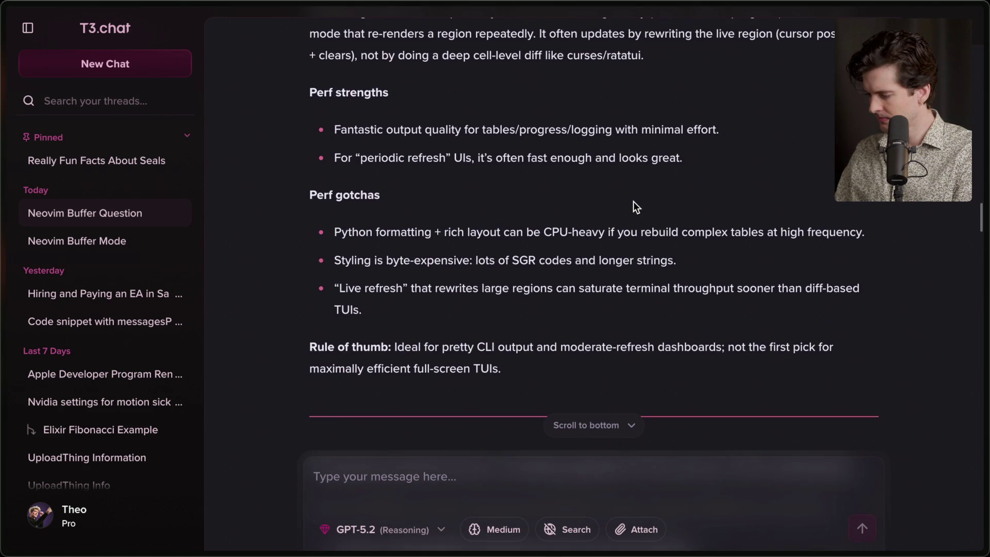
{"action": "scroll", "coordinate": [634, 201], "scroll_direction": "down", "scroll_amount": 1}
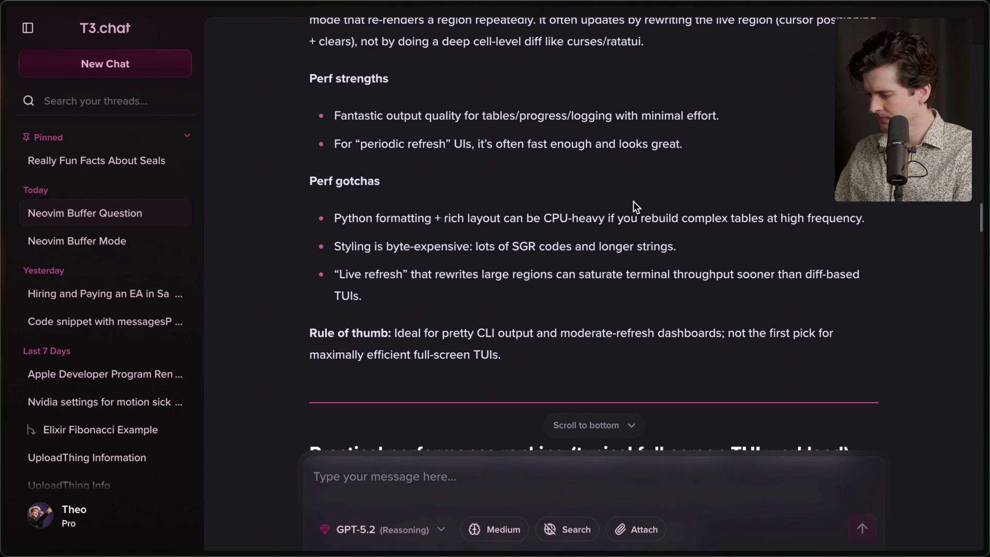
{"action": "scroll", "coordinate": [634, 201], "scroll_direction": "down", "scroll_amount": 8}
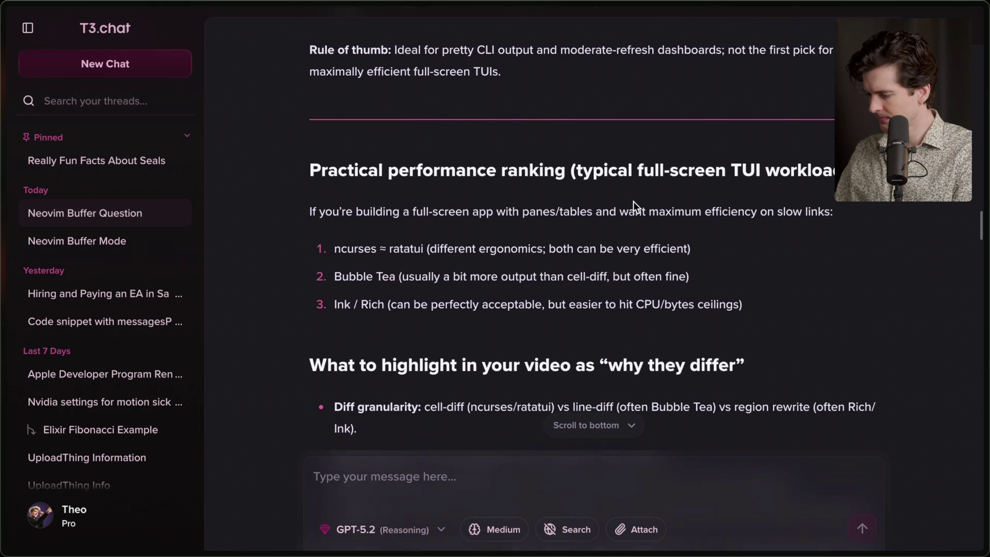
{"action": "scroll", "coordinate": [634, 201], "scroll_direction": "down", "scroll_amount": 1}
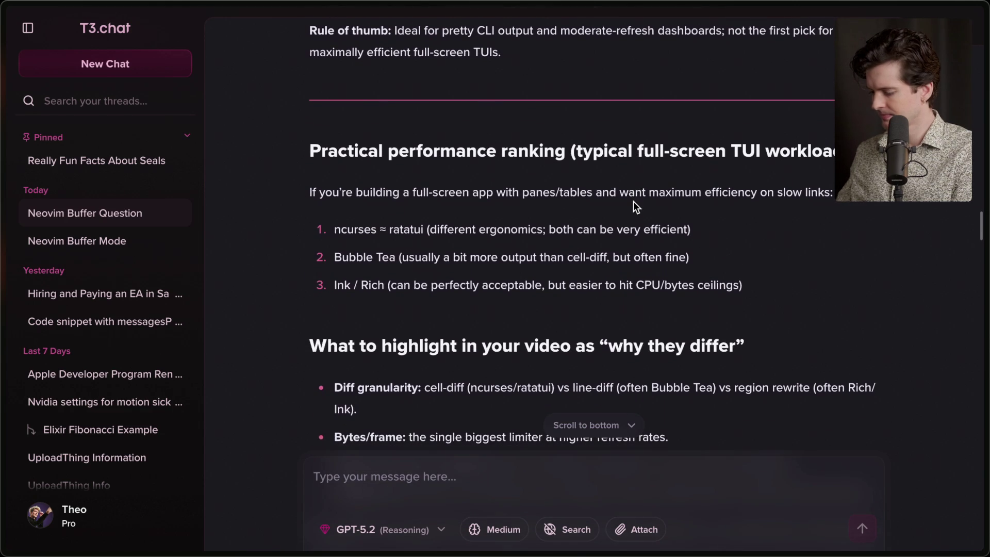
Search Google for 'ncurses' and open the NCURSES – New Curses site in a background tab
{"action": "key", "text": "ctrl+t"}
{"action": "type", "text": "ncurss"}
{"action": "key", "text": "BackSpace"}
{"action": "key", "text": "BackSpace"}
{"action": "type", "text": "es"}
{"action": "key", "text": "Return"}
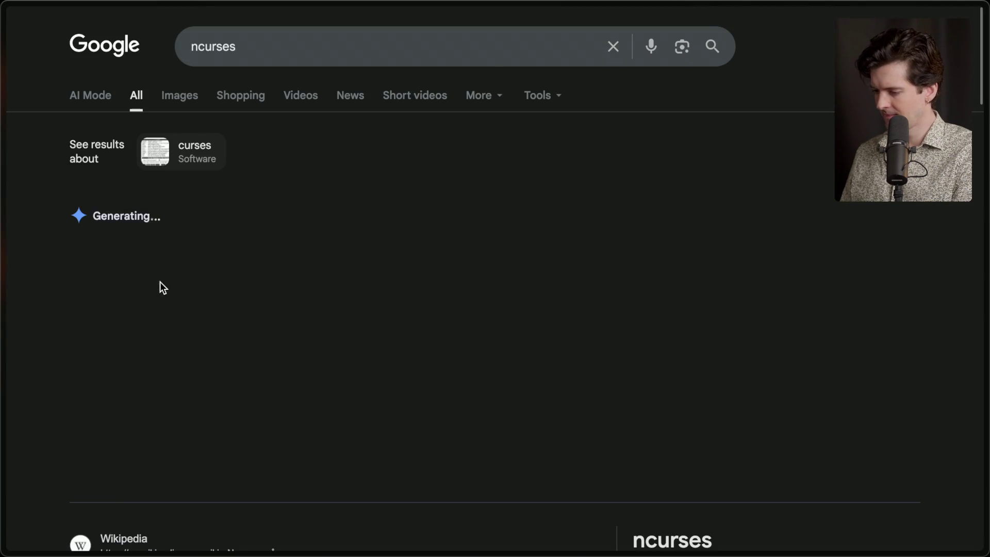
{"action": "scroll", "coordinate": [160, 282], "scroll_direction": "down", "scroll_amount": 5}
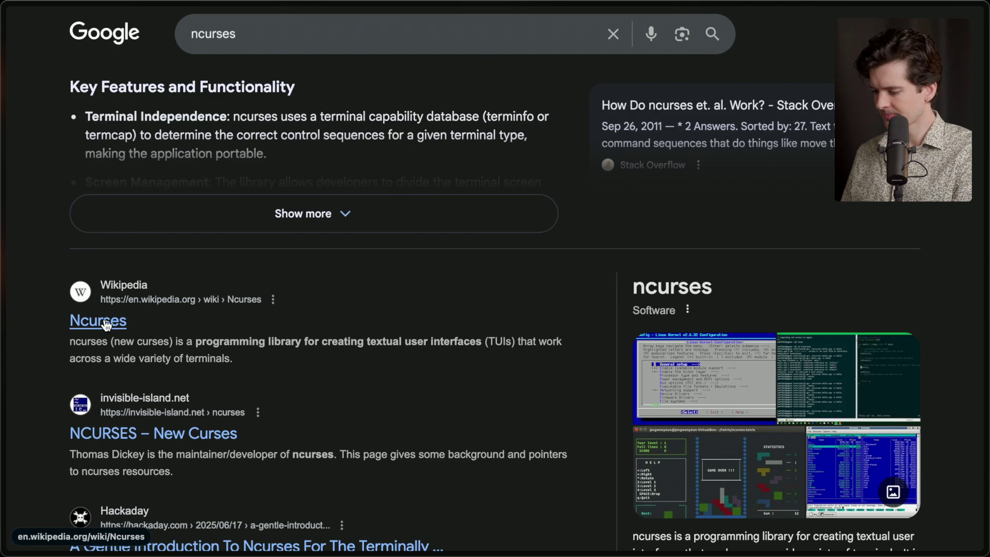
{"action": "left_click", "coordinate": [135, 437], "text": "super"}
Open the Wikipedia ncurses article and highlight its 1993 release and 1980 curses dates
{"action": "left_click", "coordinate": [104, 319]}
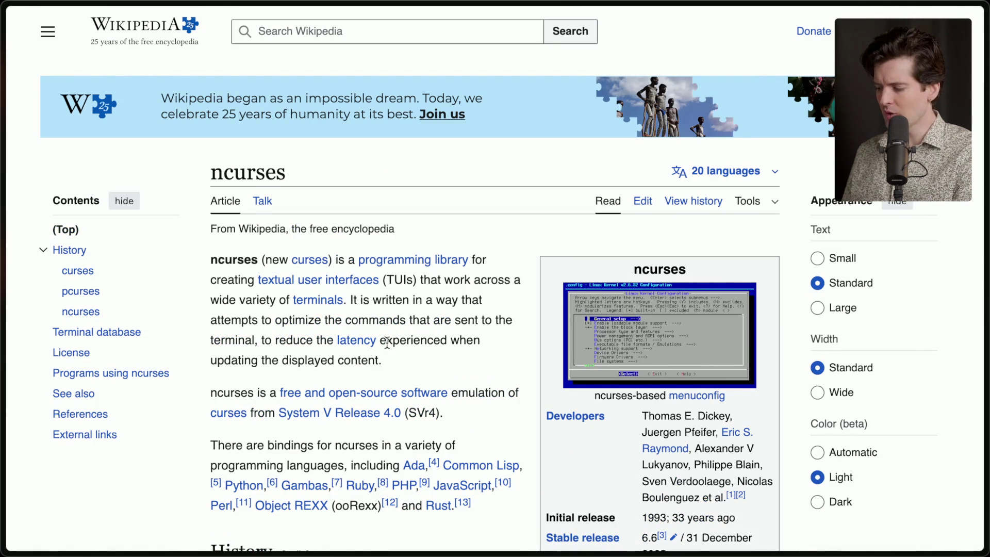
{"action": "scroll", "coordinate": [386, 343], "scroll_direction": "down", "scroll_amount": 2}
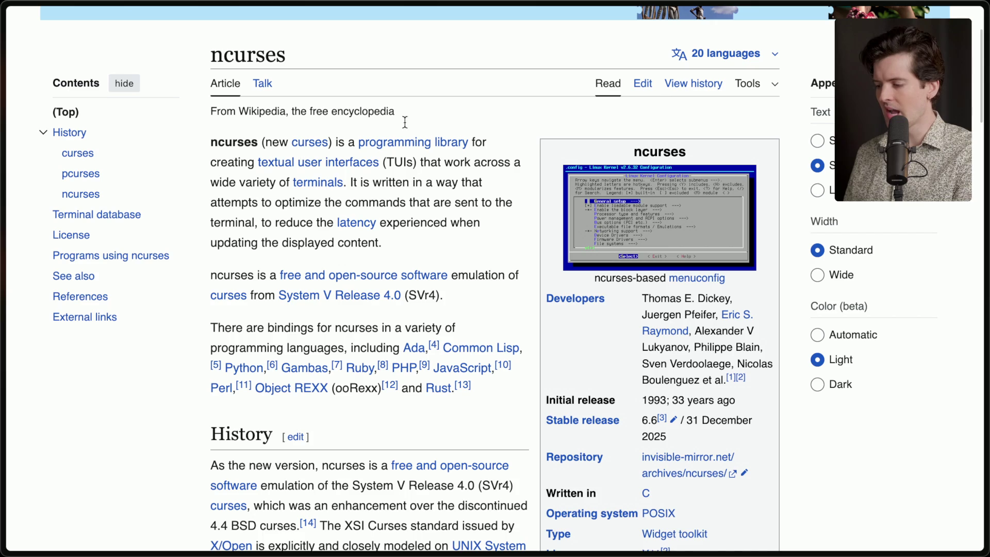
{"action": "scroll", "coordinate": [516, 278], "scroll_direction": "down", "scroll_amount": 1}
{"action": "double_click", "coordinate": [649, 327]}
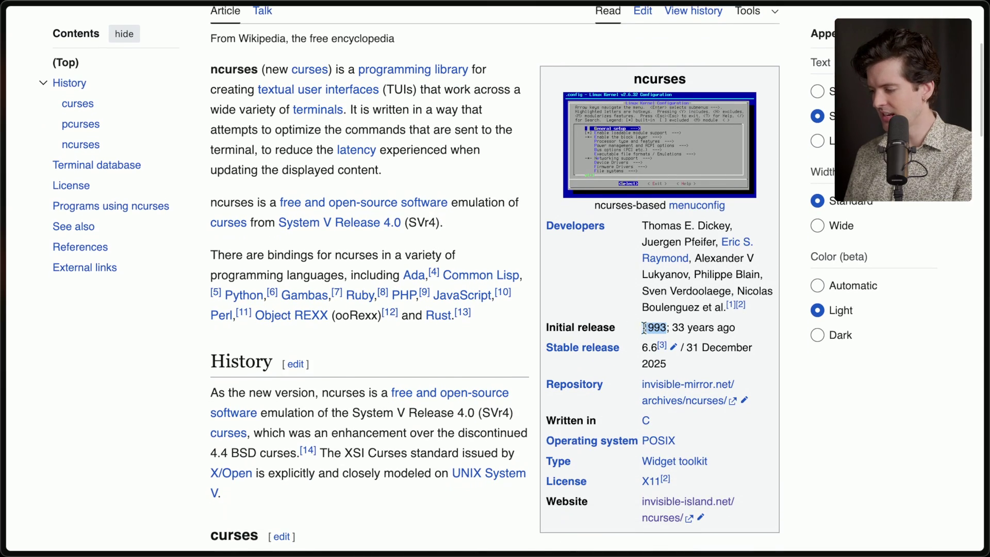
{"action": "left_click", "coordinate": [578, 277]}
{"action": "scroll", "coordinate": [455, 360], "scroll_direction": "down", "scroll_amount": 2}
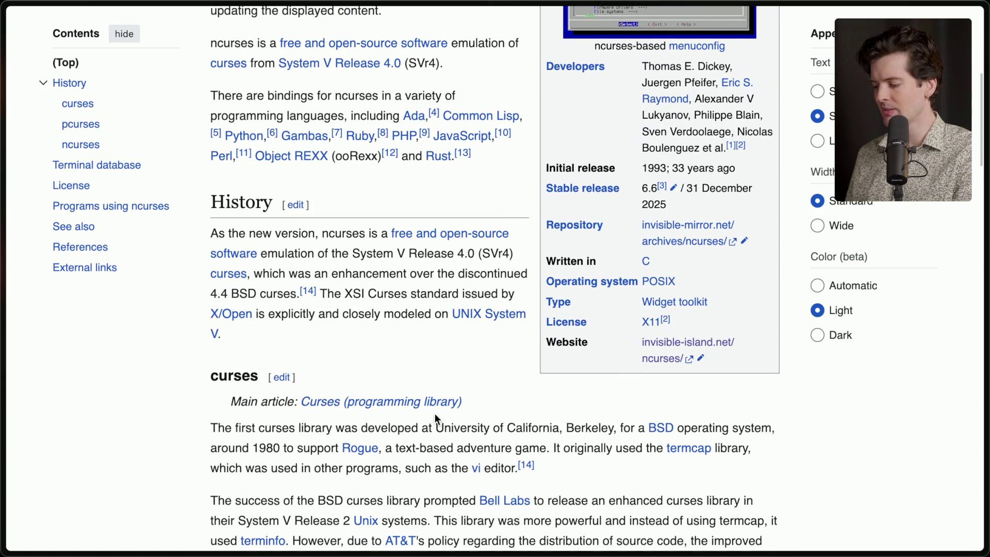
{"action": "scroll", "coordinate": [446, 386], "scroll_direction": "down", "scroll_amount": 1}
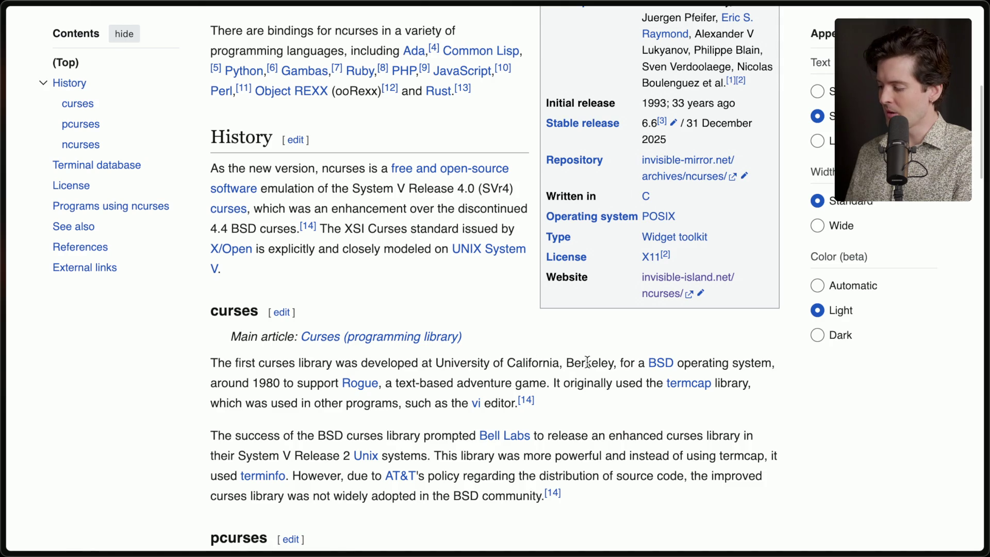
{"action": "left_click_drag", "start_coordinate": [263, 384], "coordinate": [280, 384]}
{"action": "left_click", "coordinate": [278, 384]}
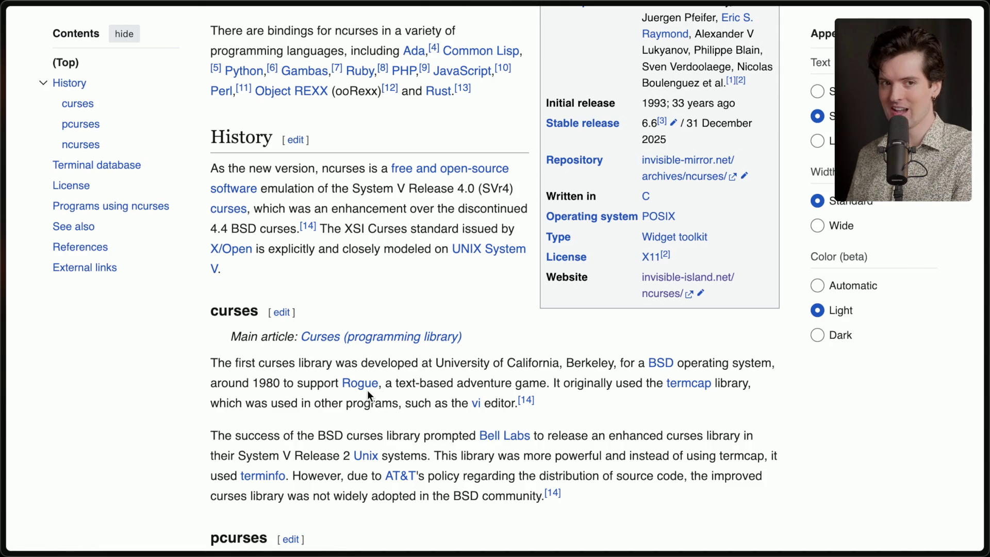
Scroll through the rest of the ncurses article, then jump back to the top
{"action": "scroll", "coordinate": [367, 392], "scroll_direction": "down", "scroll_amount": 1}
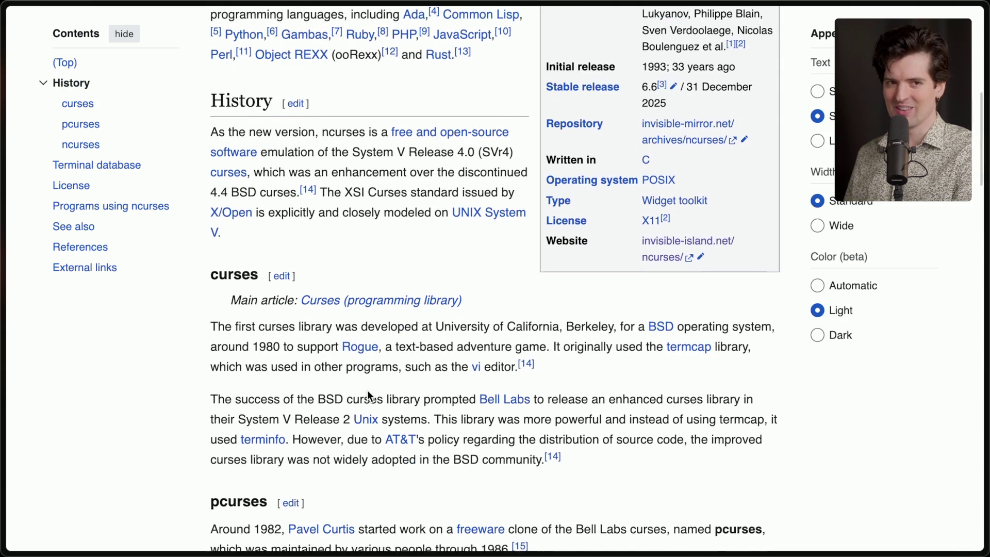
{"action": "scroll", "coordinate": [367, 393], "scroll_direction": "down", "scroll_amount": 1}
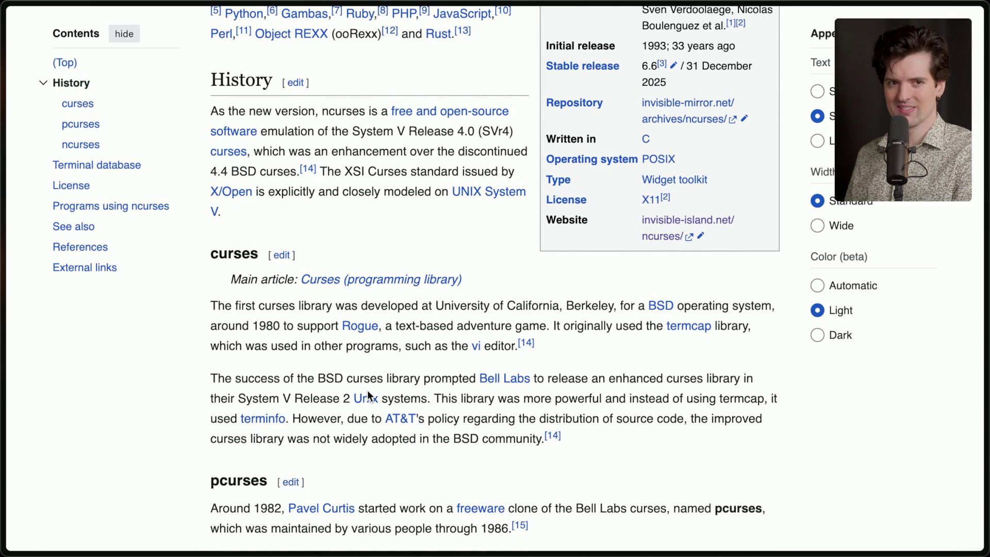
{"action": "scroll", "coordinate": [367, 390], "scroll_direction": "down", "scroll_amount": 5}
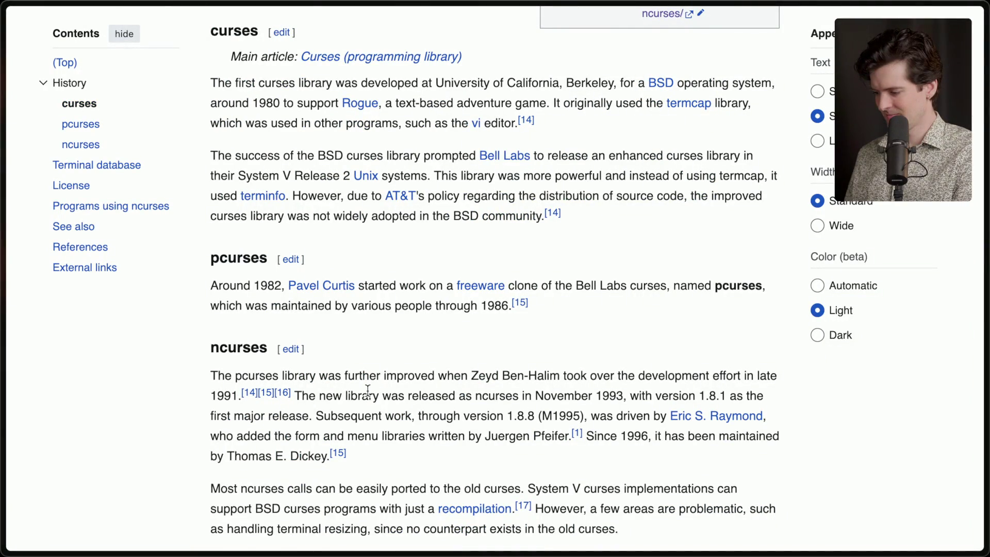
{"action": "scroll", "coordinate": [368, 390], "scroll_direction": "down", "scroll_amount": 3}
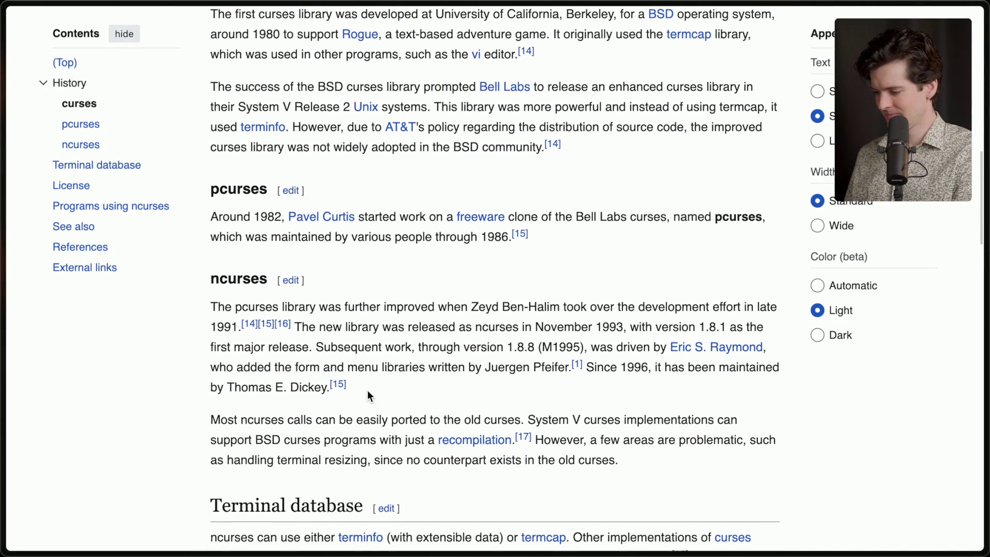
{"action": "scroll", "coordinate": [367, 393], "scroll_direction": "down", "scroll_amount": 1}
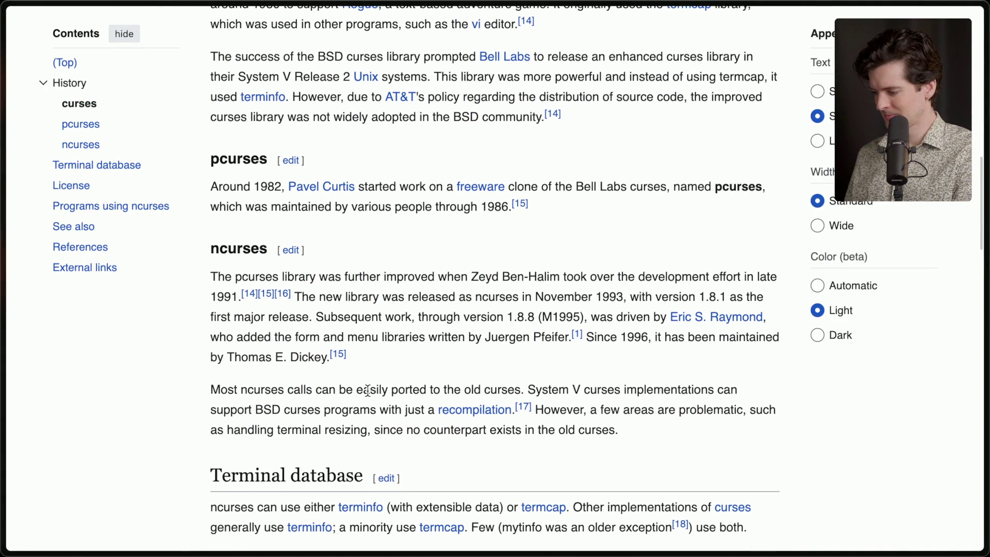
{"action": "scroll", "coordinate": [367, 392], "scroll_direction": "down", "scroll_amount": 1}
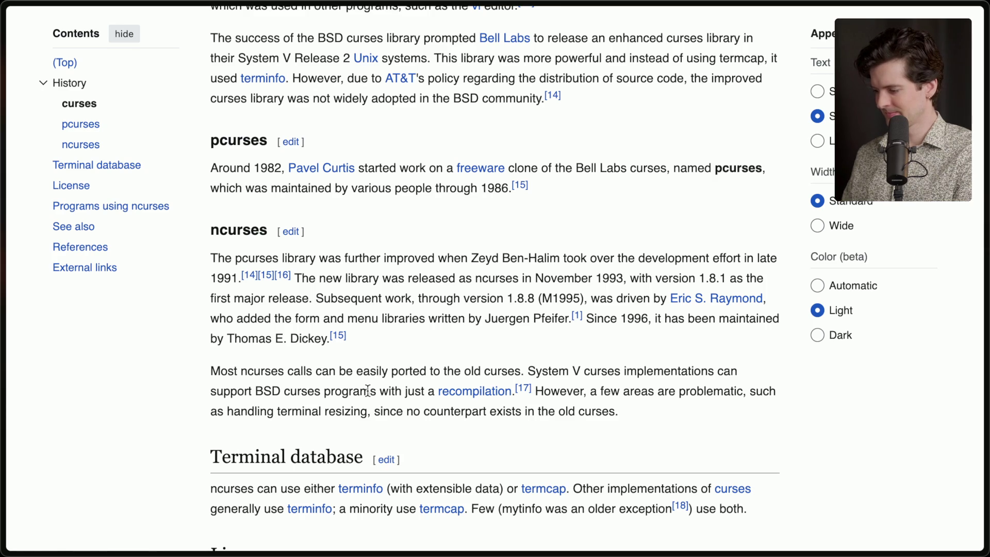
{"action": "scroll", "coordinate": [367, 392], "scroll_direction": "down", "scroll_amount": 5}
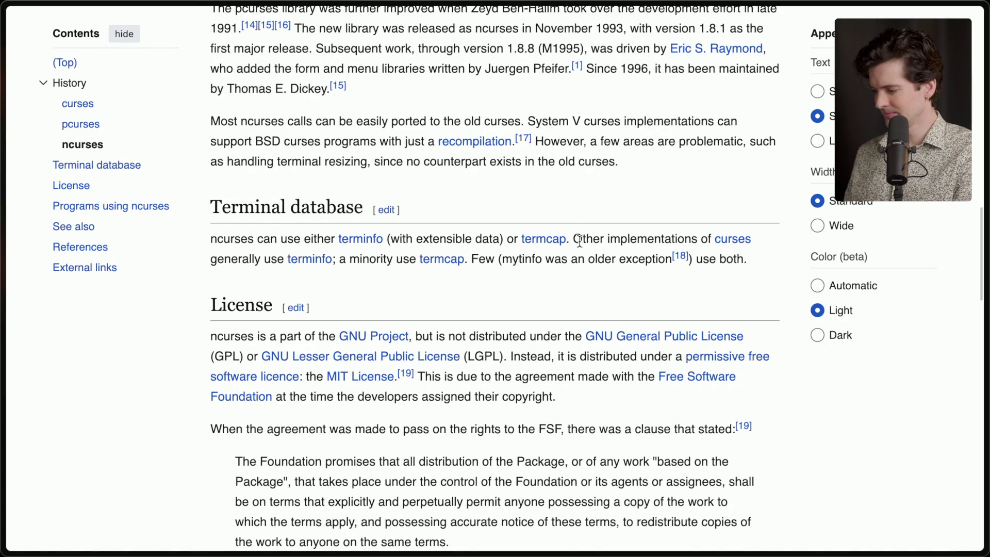
{"action": "scroll", "coordinate": [411, 294], "scroll_direction": "down", "scroll_amount": 10}
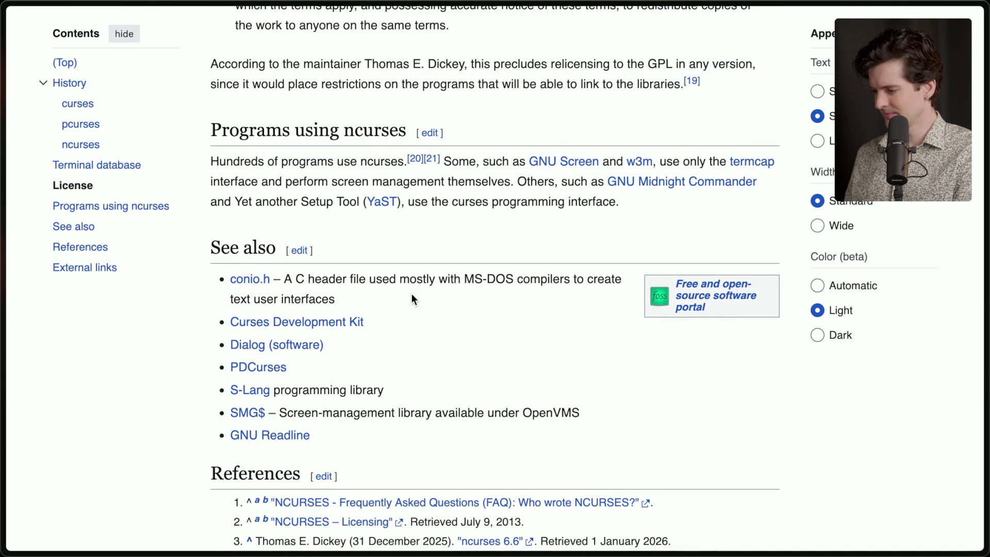
{"action": "scroll", "coordinate": [412, 293], "scroll_direction": "down", "scroll_amount": 10}
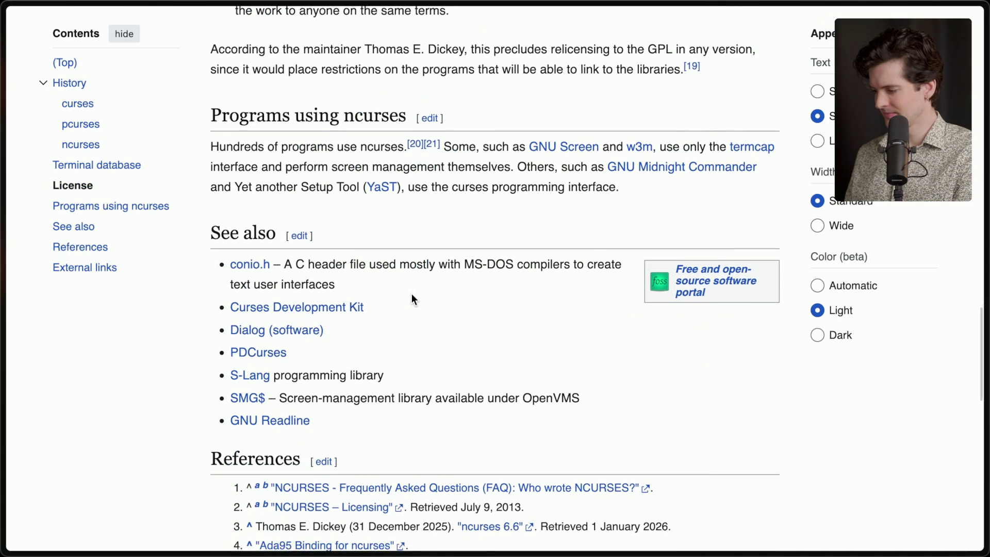
{"action": "key", "text": "Home"}
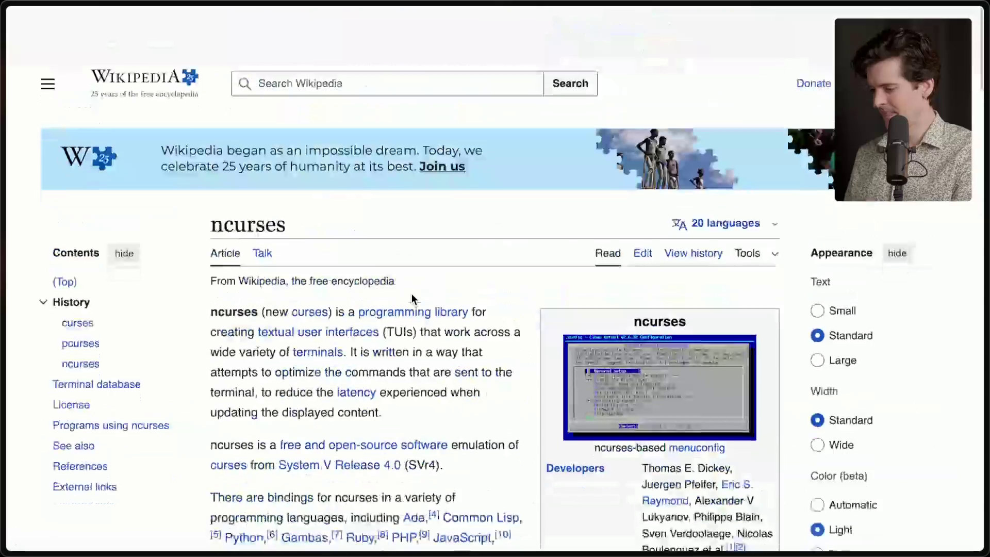
{"action": "scroll", "coordinate": [412, 293], "scroll_direction": "down", "scroll_amount": 3}
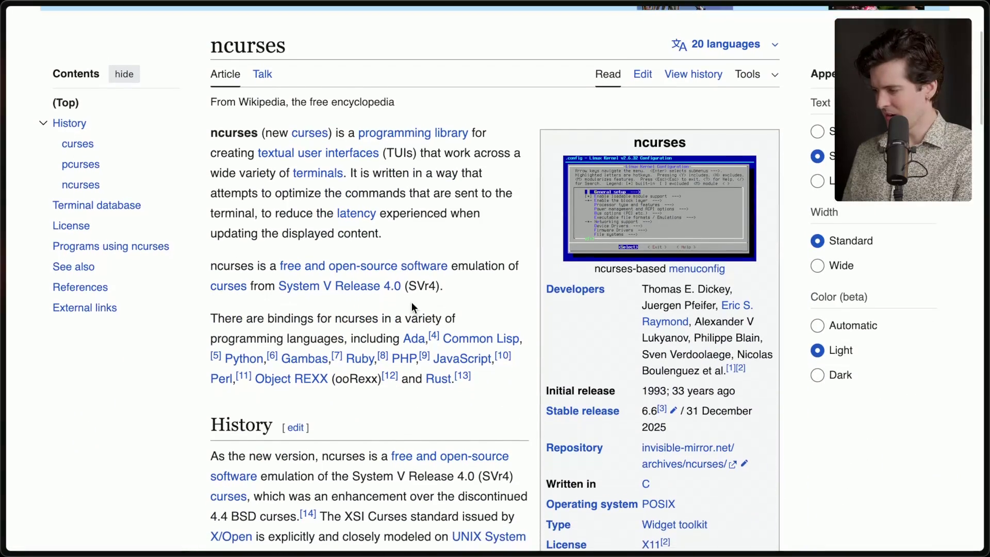
{"action": "scroll", "coordinate": [412, 303], "scroll_direction": "up", "scroll_amount": 1}
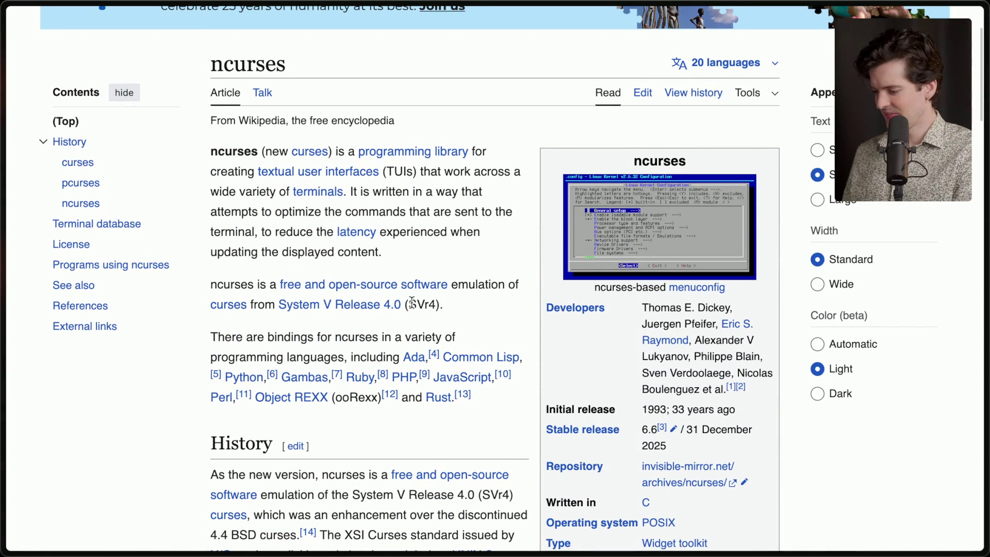
Check the NCURSES – New Curses page and the X post, then return to the Claude Code Slow whiteboard
{"action": "key", "text": "ctrl+Tab"}
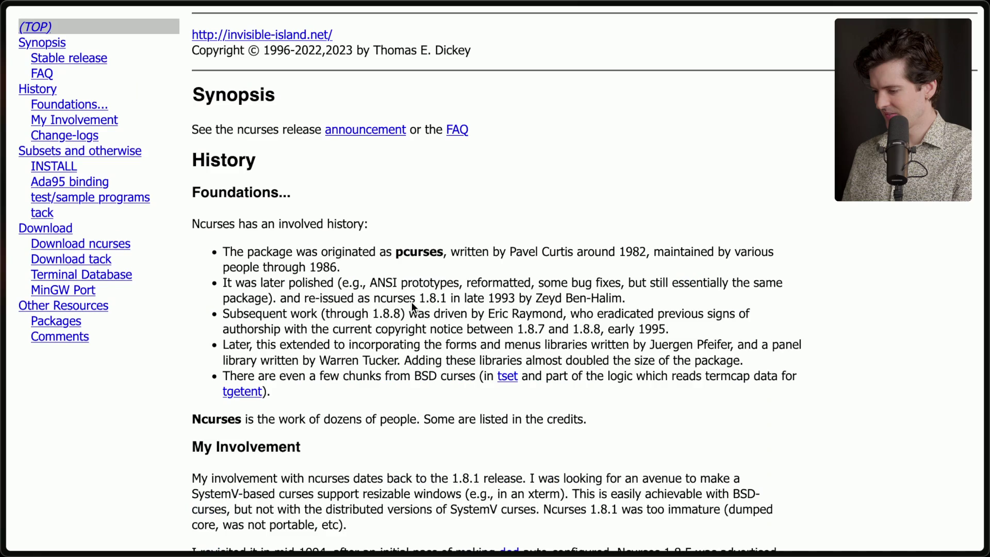
{"action": "mouse_move", "coordinate": [988, 268]}
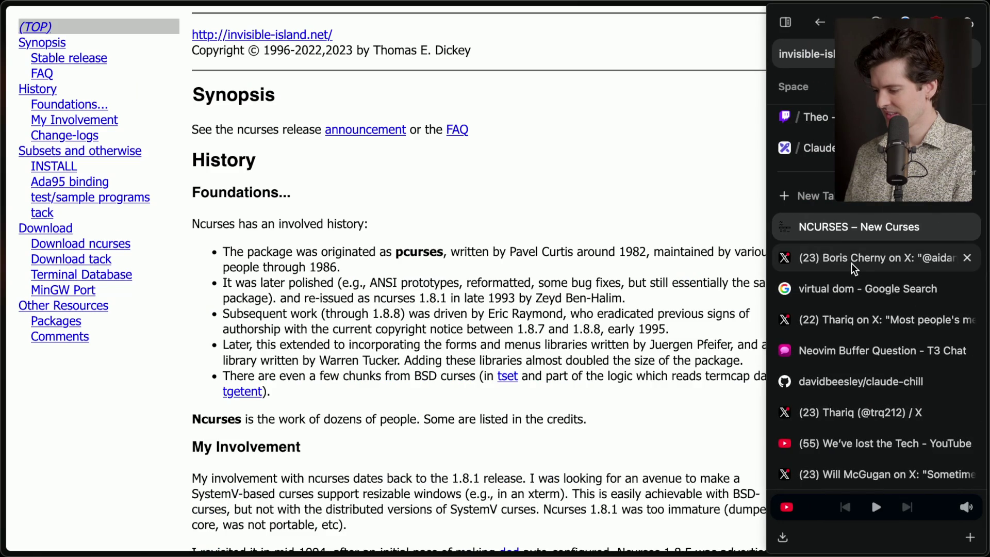
{"action": "left_click", "coordinate": [850, 268]}
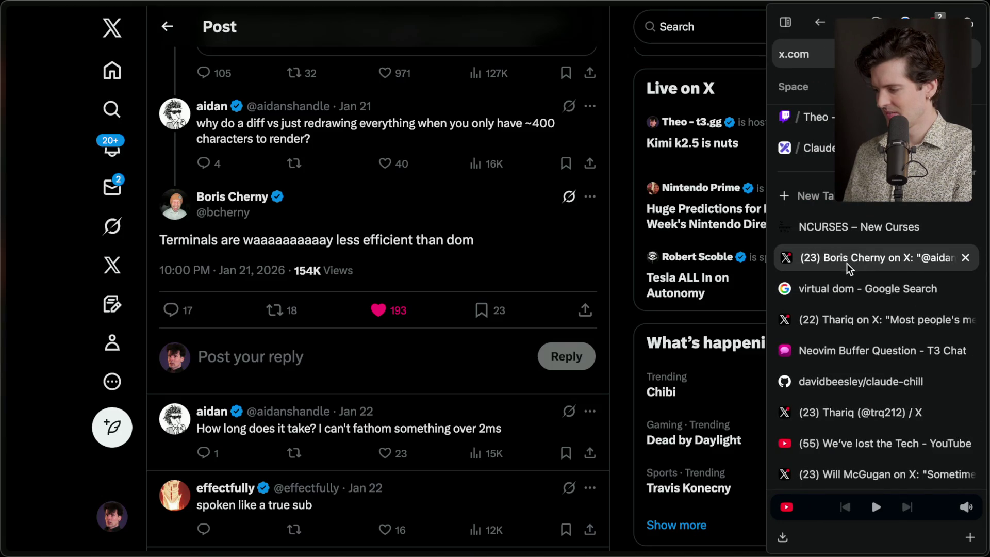
{"action": "left_click", "coordinate": [849, 234]}
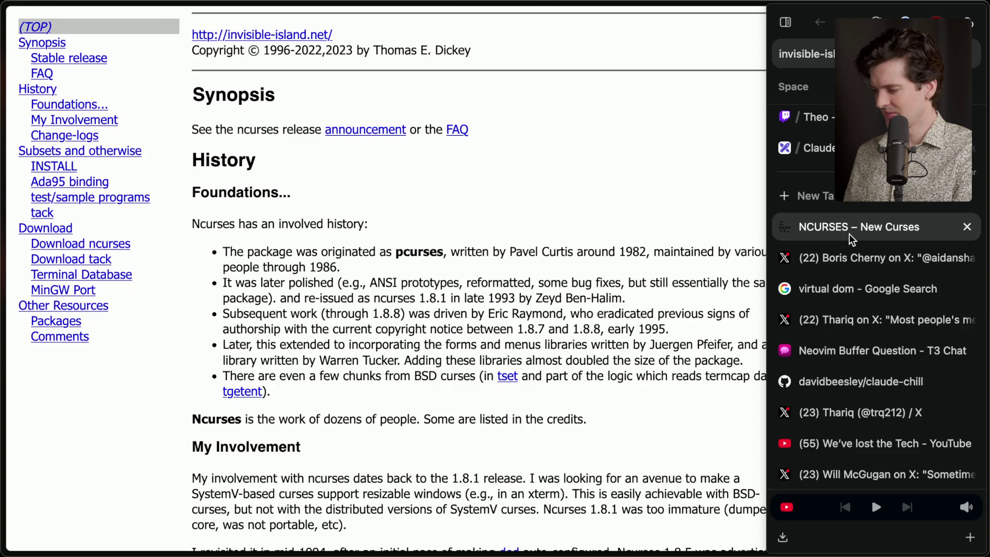
{"action": "left_click", "coordinate": [851, 148]}
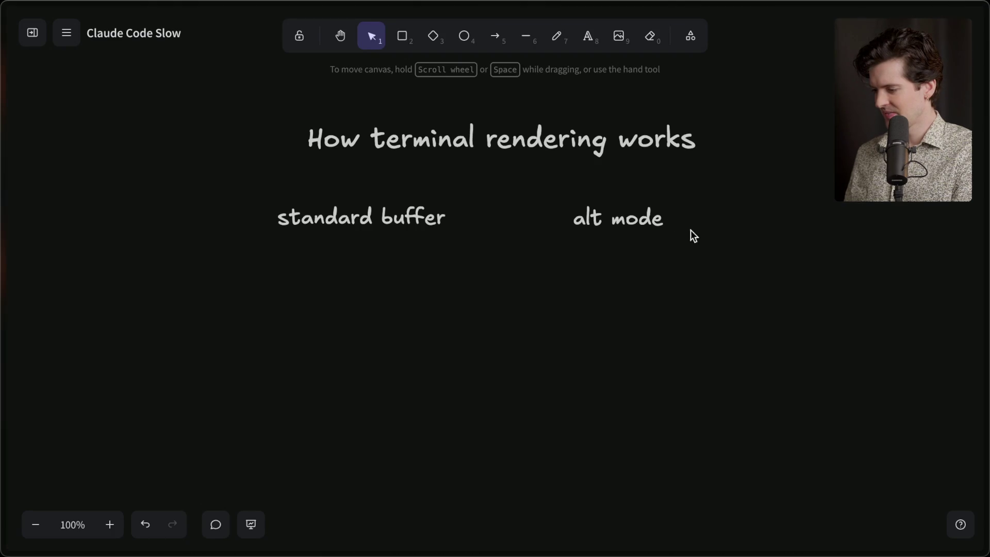
Move the 'alt mode' and 'standard buffer' labels about 60 px to the right
{"action": "left_click", "coordinate": [663, 222]}
{"action": "left_click", "coordinate": [356, 225], "text": "shift"}
{"action": "left_click_drag", "start_coordinate": [356, 225], "coordinate": [380, 223]}
{"action": "left_click", "coordinate": [398, 303]}
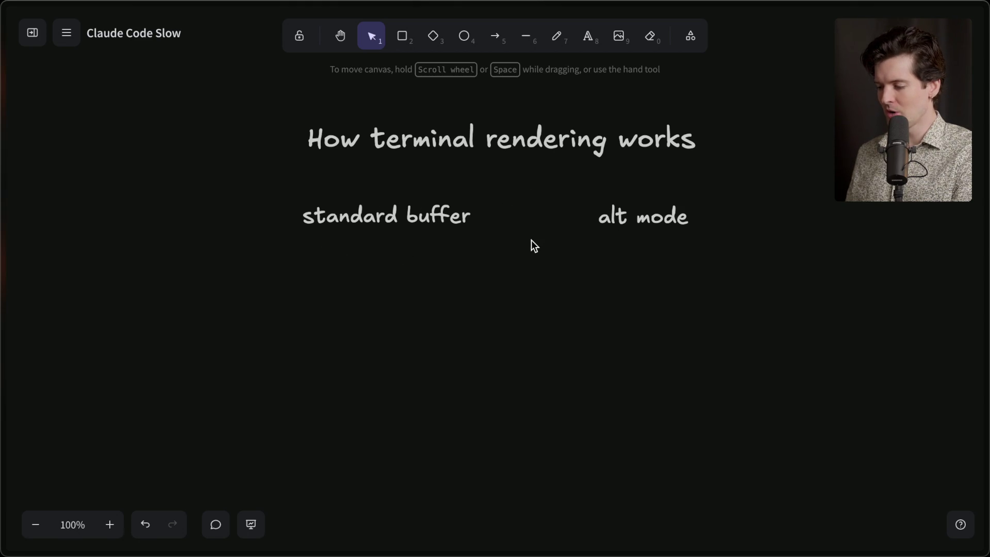
Draw an arrow pointing to the 'standard buffer' label, then bring up the Claude Code terminal
{"action": "left_click", "coordinate": [492, 36]}
{"action": "left_click_drag", "start_coordinate": [489, 275], "coordinate": [430, 237]}
{"action": "left_click_drag", "start_coordinate": [471, 264], "coordinate": [514, 256]}
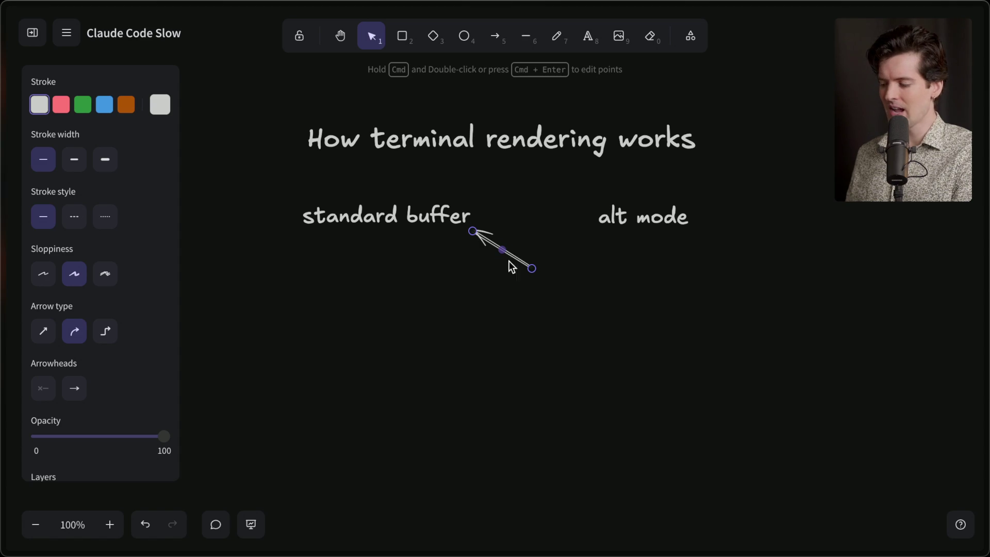
{"action": "key", "text": "super+Tab"}
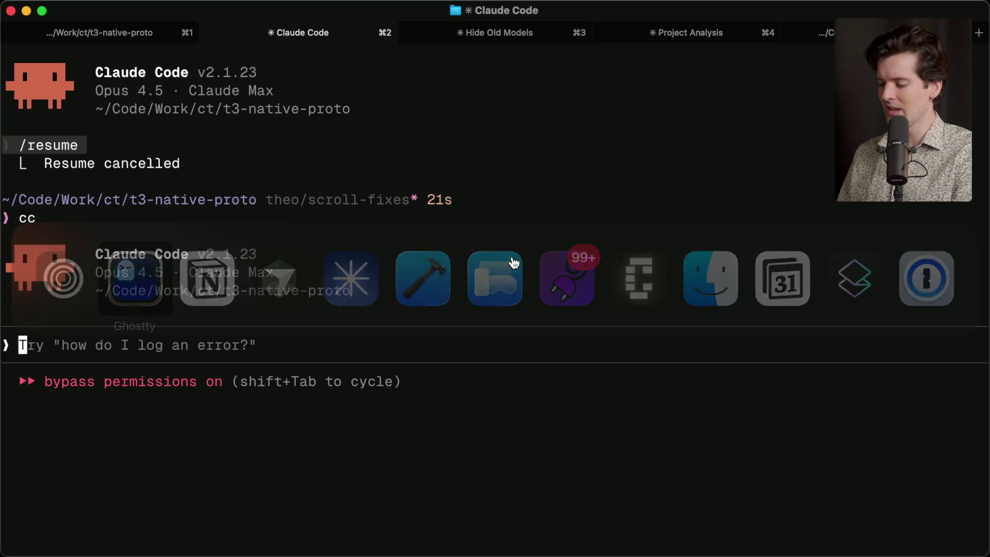
Quit Claude Code with Ctrl+C and launch codex in the t3-native-proto project
{"action": "key", "text": "ctrl+c"}
{"action": "key", "text": "ctrl+c"}
{"action": "type", "text": "codex"}
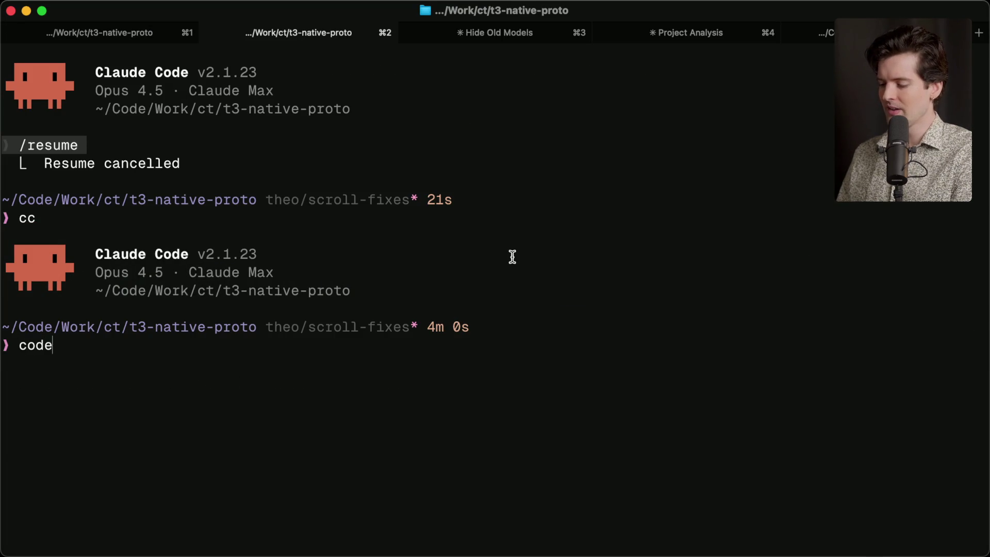
{"action": "key", "text": "Return"}
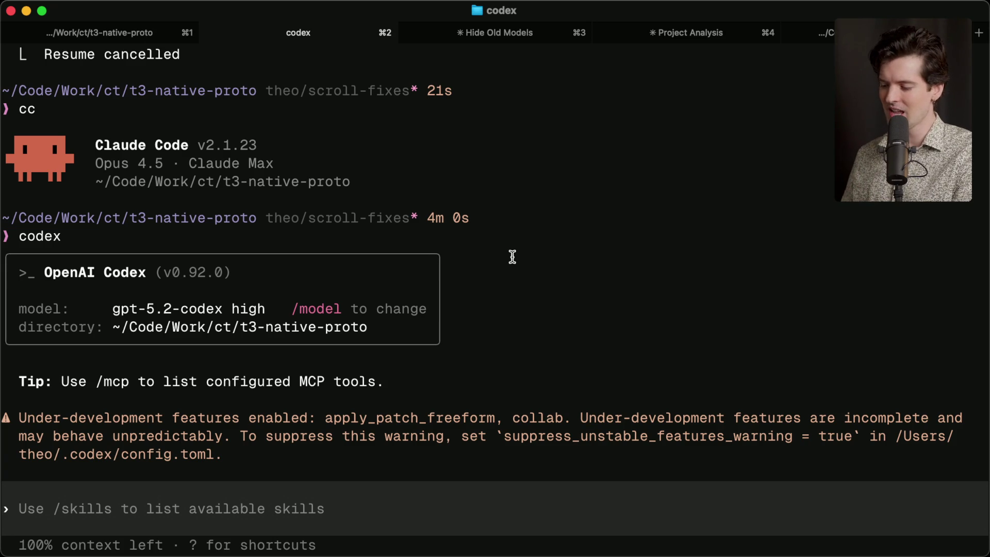
Try selecting different portions of the Codex startup output, clearing each selection
{"action": "mouse_move", "coordinate": [225, 456]}
{"action": "left_mouse_down"}
{"action": "mouse_move", "coordinate": [219, 439]}
{"action": "mouse_move", "coordinate": [11, 257]}
{"action": "mouse_move", "coordinate": [41, 405]}
{"action": "mouse_move", "coordinate": [27, 241]}
{"action": "mouse_move", "coordinate": [9, 216]}
{"action": "mouse_move", "coordinate": [3, 222]}
{"action": "left_mouse_up"}
{"action": "left_click", "coordinate": [21, 233]}
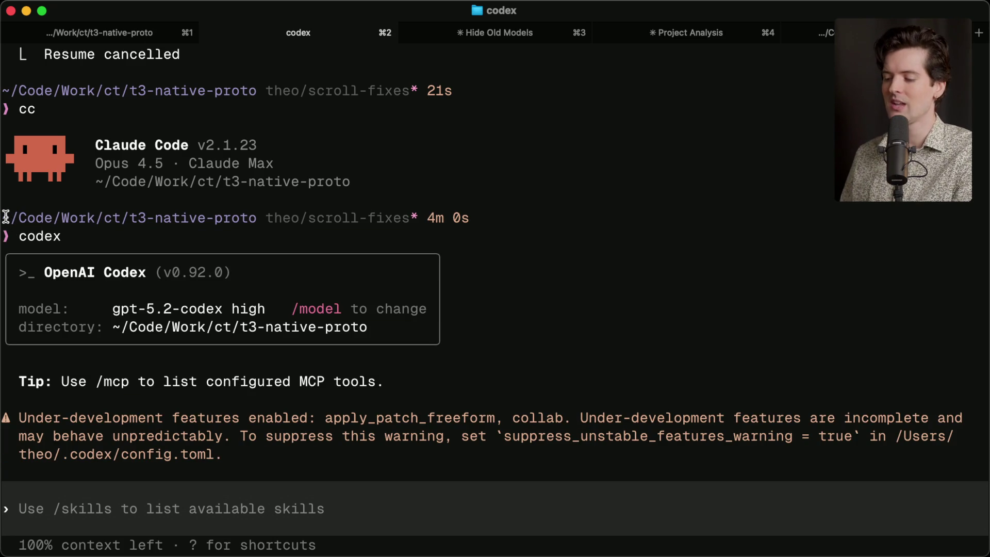
{"action": "mouse_move", "coordinate": [4, 217]}
{"action": "left_mouse_down"}
{"action": "mouse_move", "coordinate": [254, 542]}
{"action": "mouse_move", "coordinate": [261, 470]}
{"action": "mouse_move", "coordinate": [215, 488]}
{"action": "left_mouse_up"}
{"action": "left_click", "coordinate": [139, 489]}
{"action": "left_click_drag", "start_coordinate": [139, 490], "coordinate": [346, 490]}
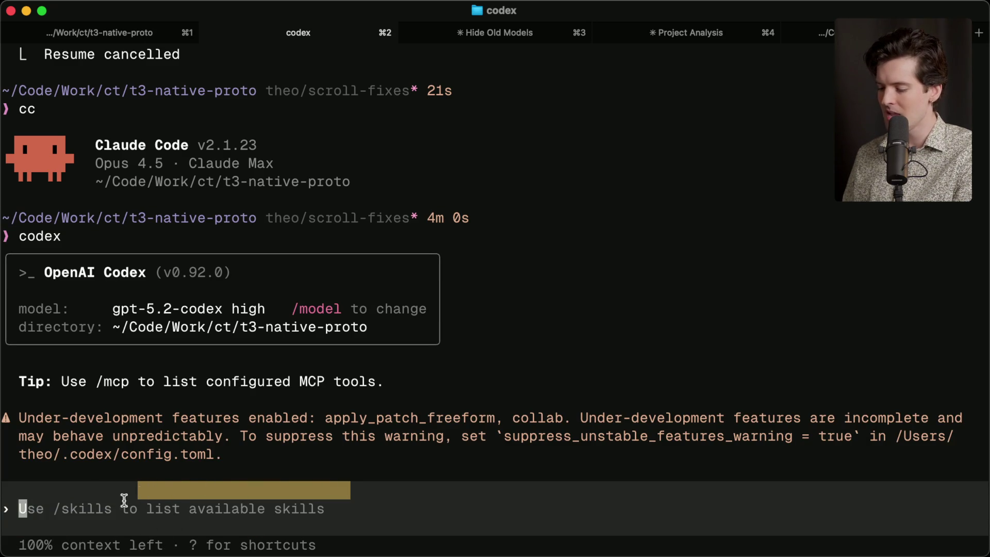
Open a blank untitled file in Cursor, toggle back to Codex, then go to the Twitch chat tab
{"action": "key", "text": "super+Tab"}
{"action": "key", "text": "super+Tab"}
{"action": "key", "text": "super+Tab"}
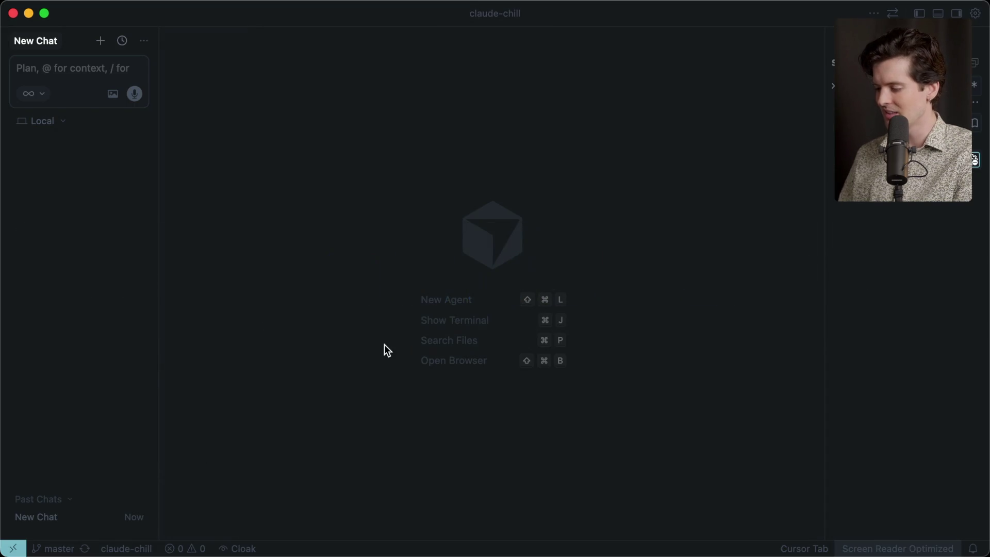
{"action": "key", "text": "super+n"}
{"action": "key", "text": "super+Tab"}
{"action": "left_click", "coordinate": [88, 487]}
{"action": "left_click_drag", "start_coordinate": [87, 487], "coordinate": [180, 546]}
{"action": "left_click", "coordinate": [234, 521]}
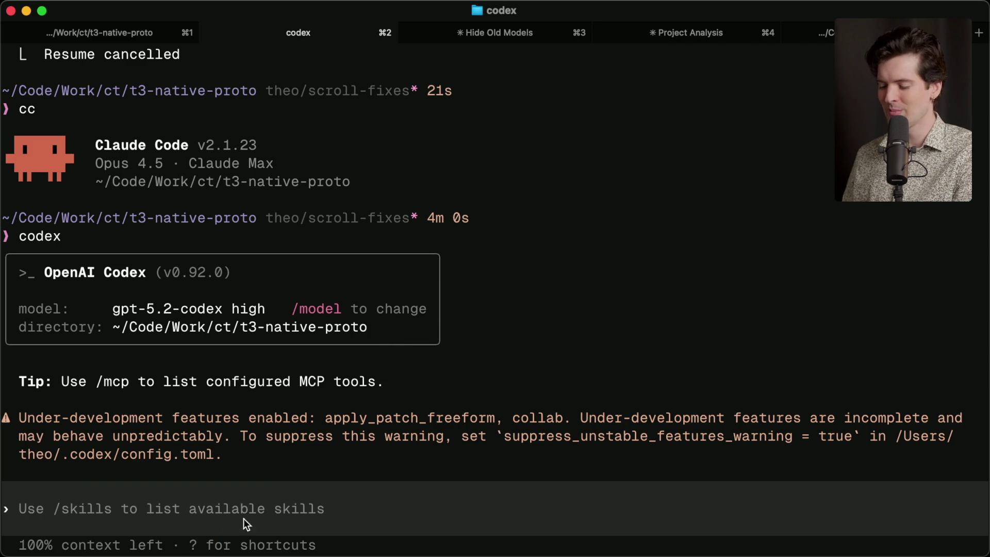
{"action": "key", "text": "super+Tab"}
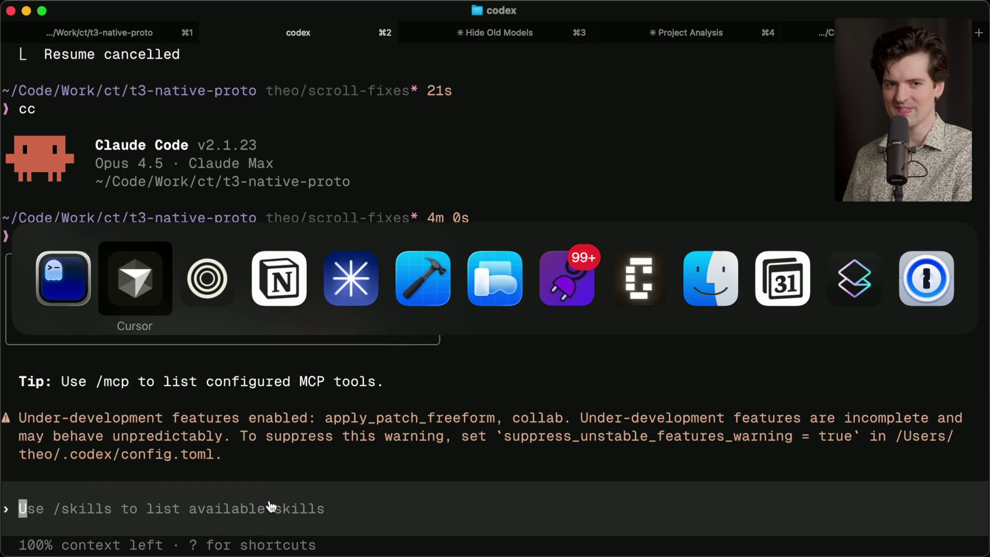
{"action": "key", "text": "super+Tab"}
{"action": "key", "text": "super+Tab"}
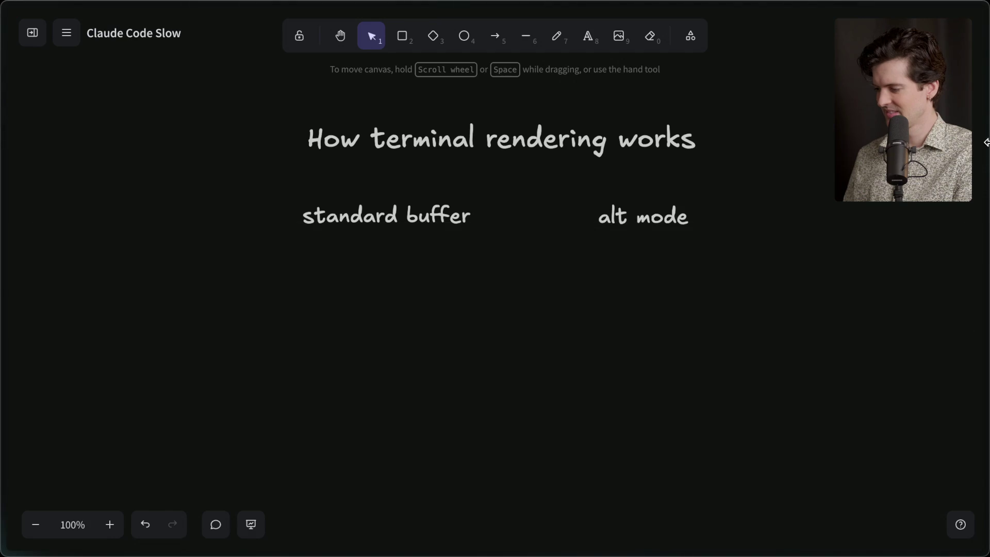
{"action": "left_click", "coordinate": [818, 113]}
Open the ratatui repository link shared in the stream chat
{"action": "left_click", "coordinate": [226, 461]}
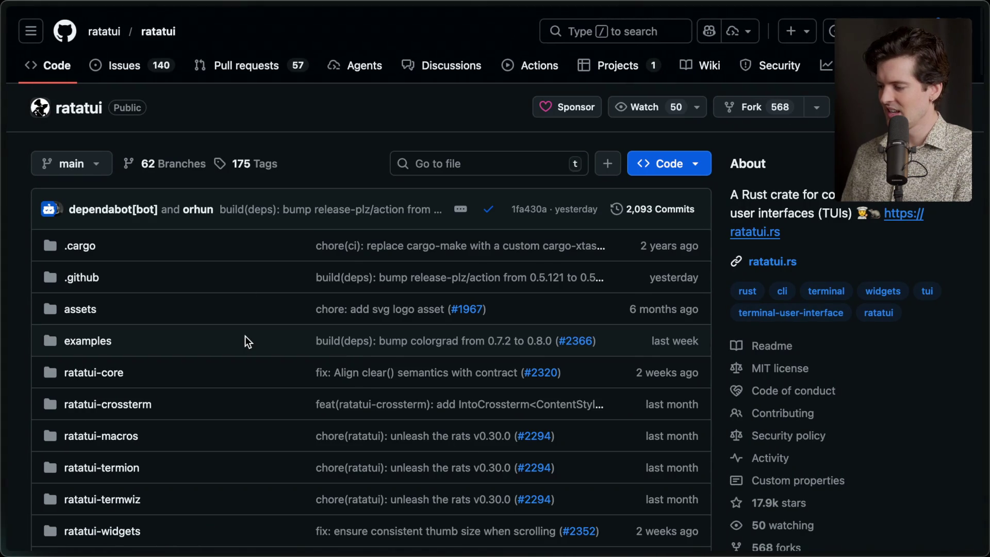
{"action": "scroll", "coordinate": [245, 336], "scroll_direction": "down", "scroll_amount": 3}
{"action": "scroll", "coordinate": [246, 336], "scroll_direction": "up", "scroll_amount": 3}
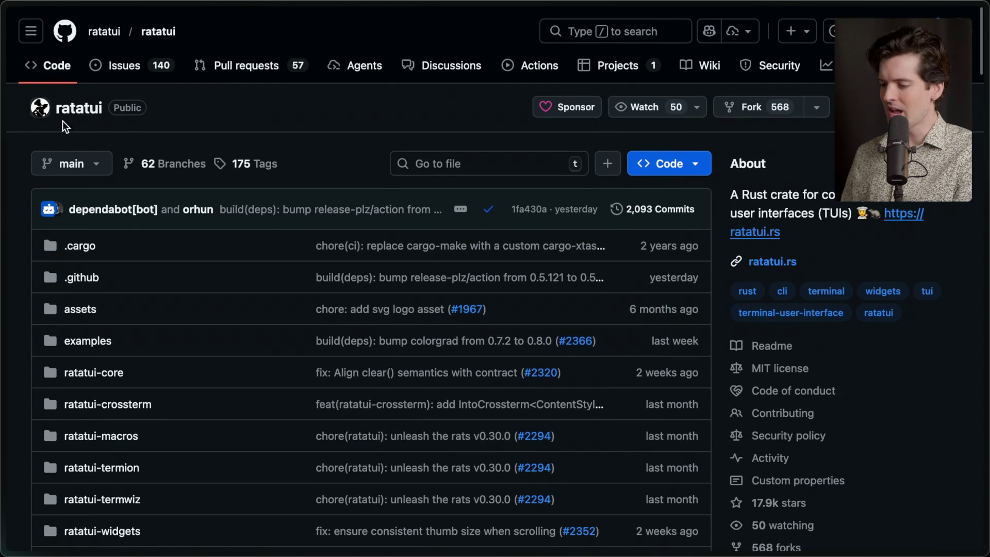
{"action": "left_click_drag", "start_coordinate": [53, 98], "coordinate": [216, 115]}
{"action": "left_click", "coordinate": [216, 112]}
Scroll the ratatui README down to its Templates section
{"action": "scroll", "coordinate": [218, 110], "scroll_direction": "down", "scroll_amount": 20}
{"action": "scroll", "coordinate": [217, 110], "scroll_direction": "down", "scroll_amount": 1}
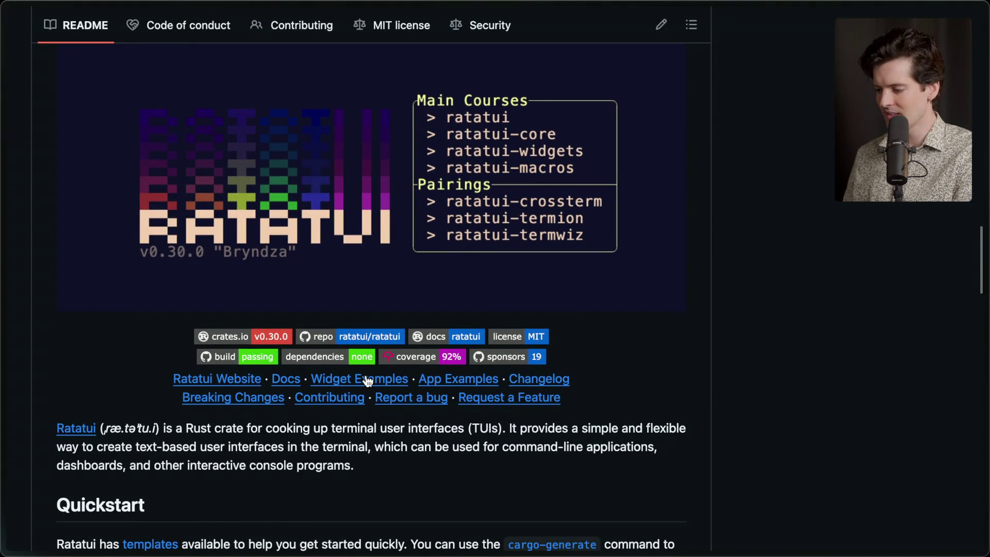
{"action": "scroll", "coordinate": [349, 434], "scroll_direction": "down", "scroll_amount": 2}
{"action": "scroll", "coordinate": [350, 431], "scroll_direction": "down", "scroll_amount": 4}
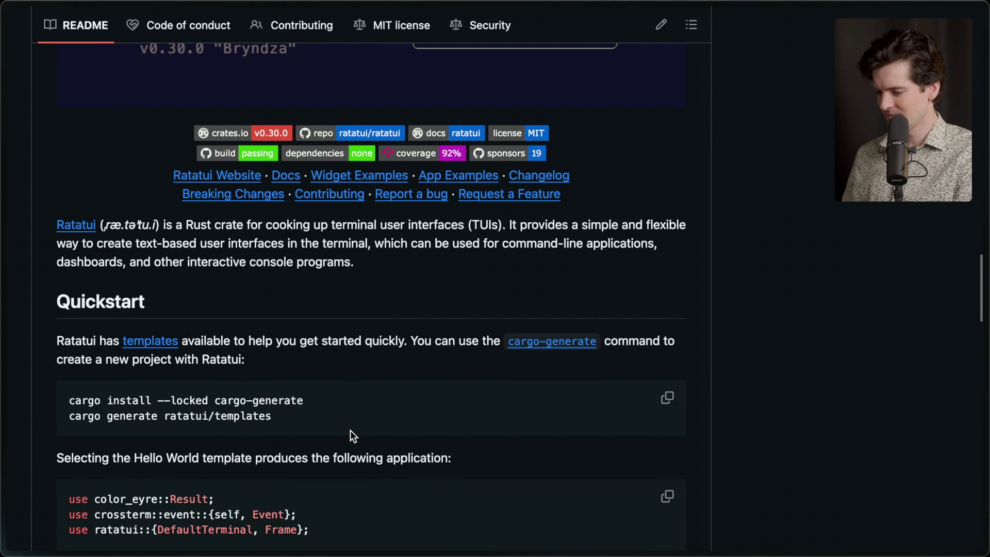
{"action": "key", "text": "Page_Down"}
{"action": "key", "text": "Page_Down"}
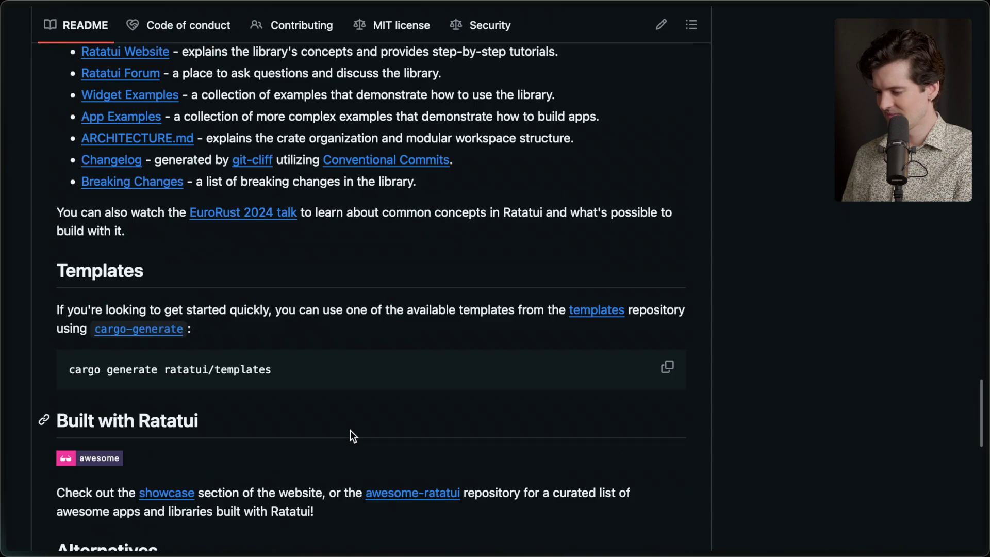
Read on through Alternatives (Cursive, iocraft) and the Contributing section's Discord, Matrix and forum links
{"action": "key", "text": "Page_Down"}
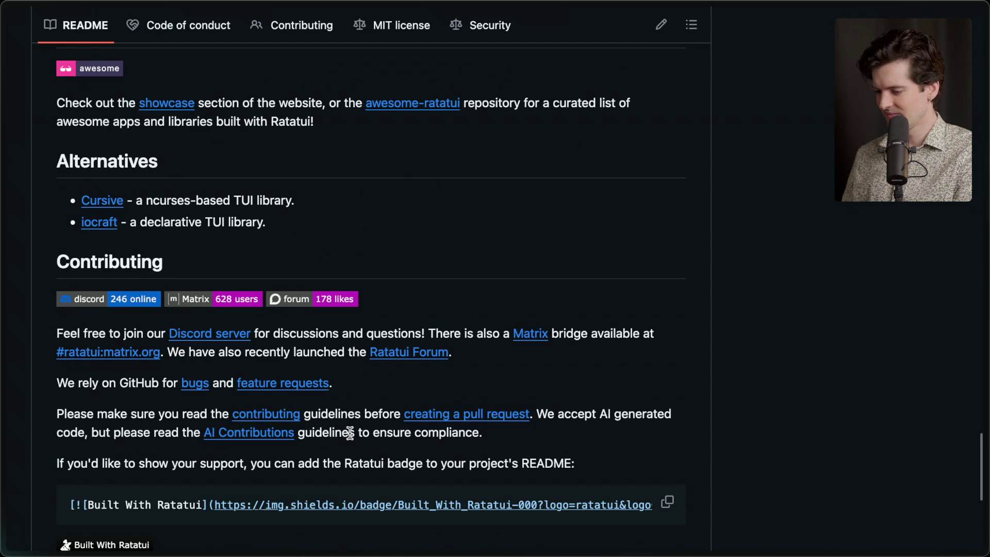
{"action": "scroll", "coordinate": [350, 432], "scroll_direction": "down", "scroll_amount": 3}
{"action": "scroll", "coordinate": [351, 432], "scroll_direction": "down", "scroll_amount": 4}
{"action": "scroll", "coordinate": [350, 432], "scroll_direction": "down", "scroll_amount": 4}
{"action": "scroll", "coordinate": [349, 433], "scroll_direction": "up", "scroll_amount": 13}
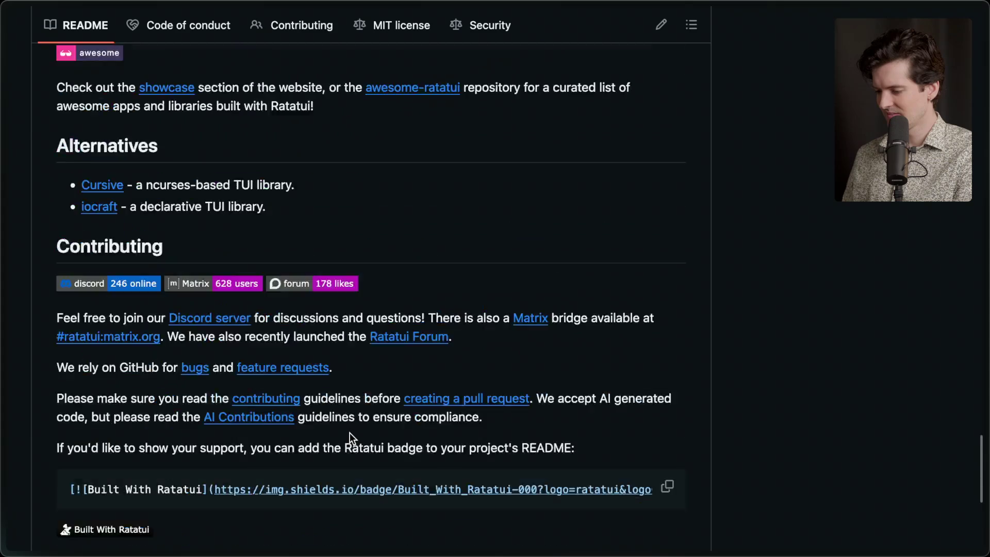
{"action": "scroll", "coordinate": [350, 434], "scroll_direction": "down", "scroll_amount": 3}
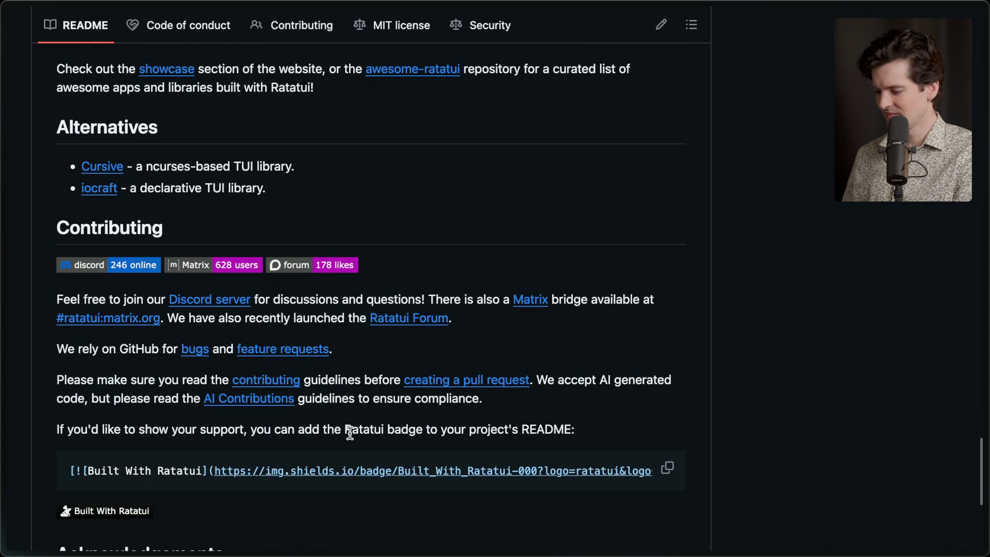
{"action": "scroll", "coordinate": [349, 432], "scroll_direction": "down", "scroll_amount": 1}
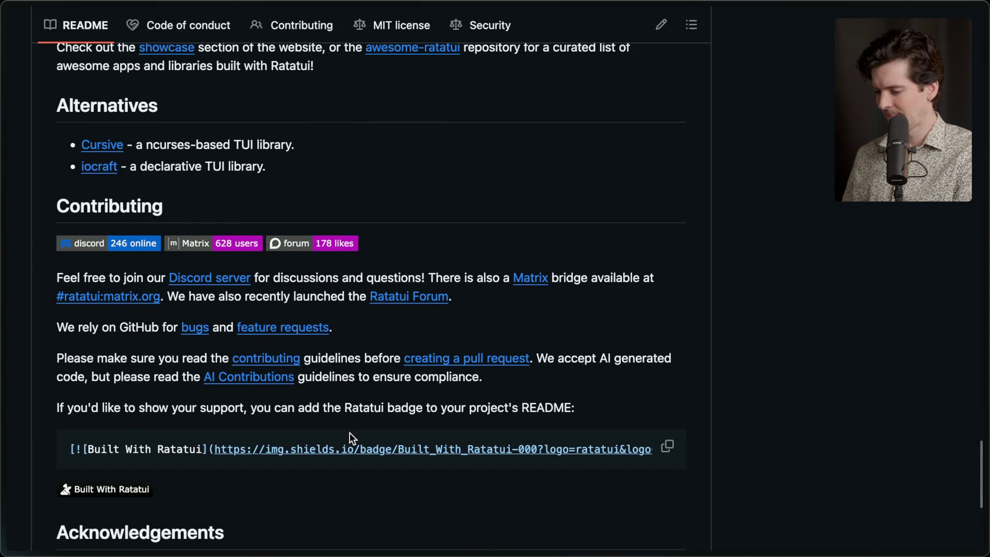
{"action": "scroll", "coordinate": [350, 437], "scroll_direction": "down", "scroll_amount": 6}
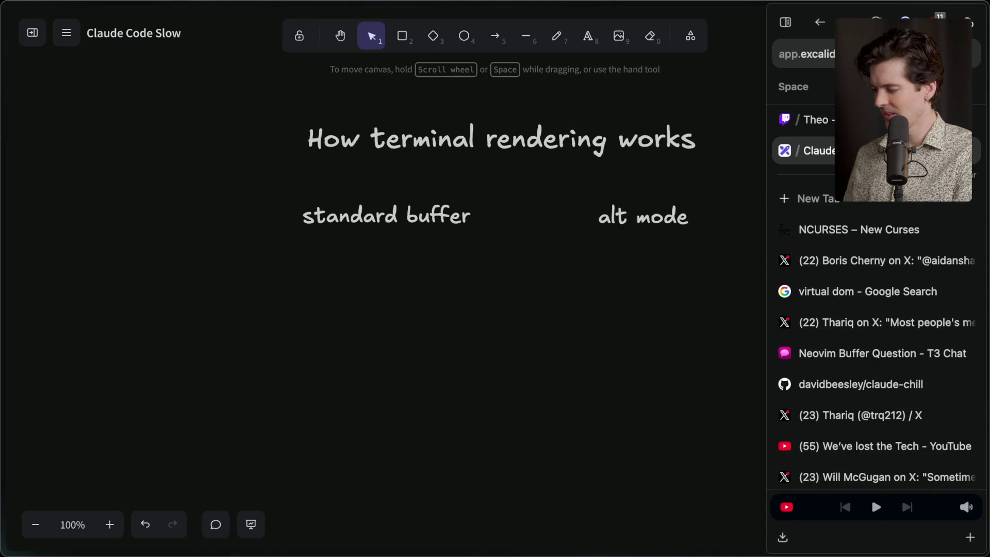
Search Google for 'ink react' and open the vadimdemedes/ink GitHub result
{"action": "scroll", "coordinate": [579, 253], "scroll_direction": "up", "scroll_amount": 1}
{"action": "scroll", "coordinate": [579, 253], "scroll_direction": "right", "scroll_amount": 1}
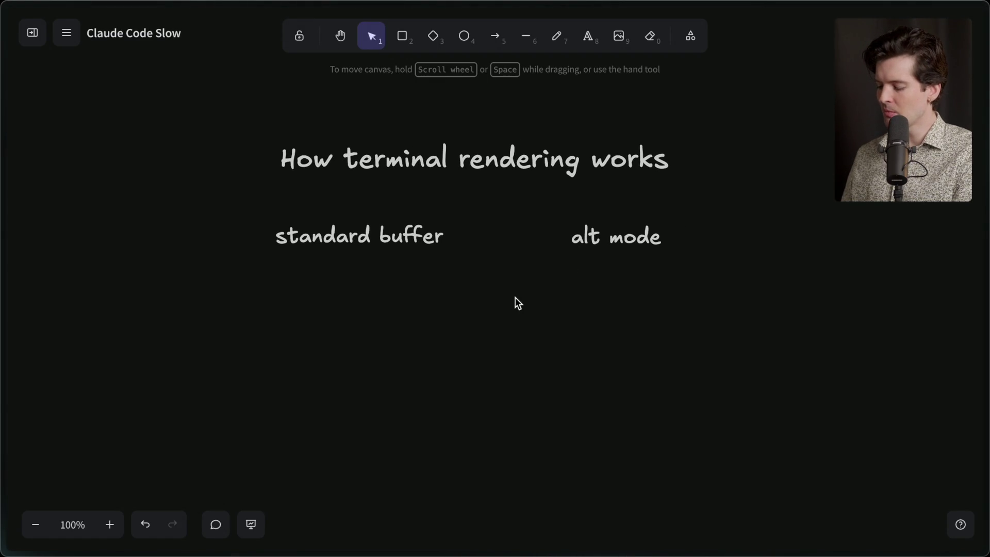
{"action": "key", "text": "ctrl+t"}
{"action": "type", "text": "ink react"}
{"action": "key", "text": "Return"}
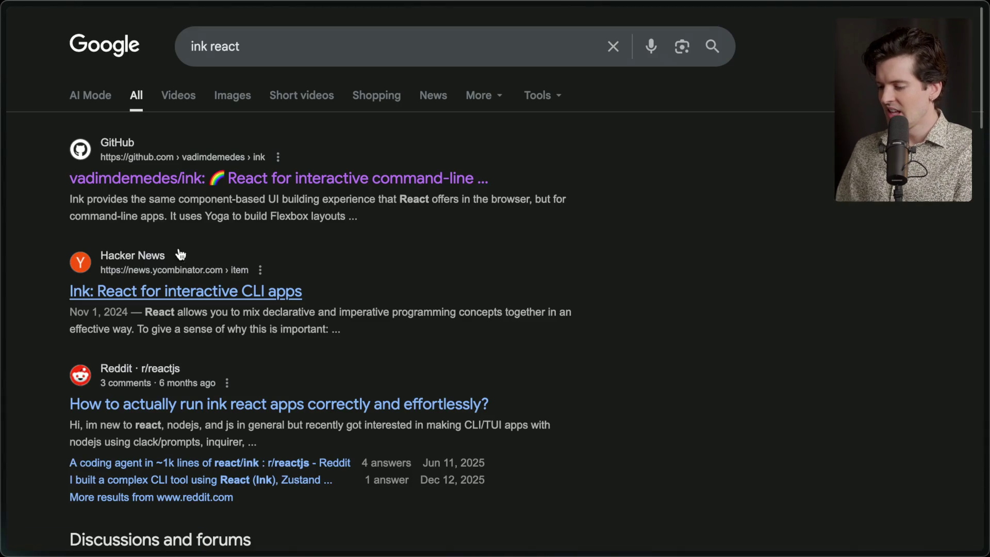
{"action": "left_click", "coordinate": [139, 187]}
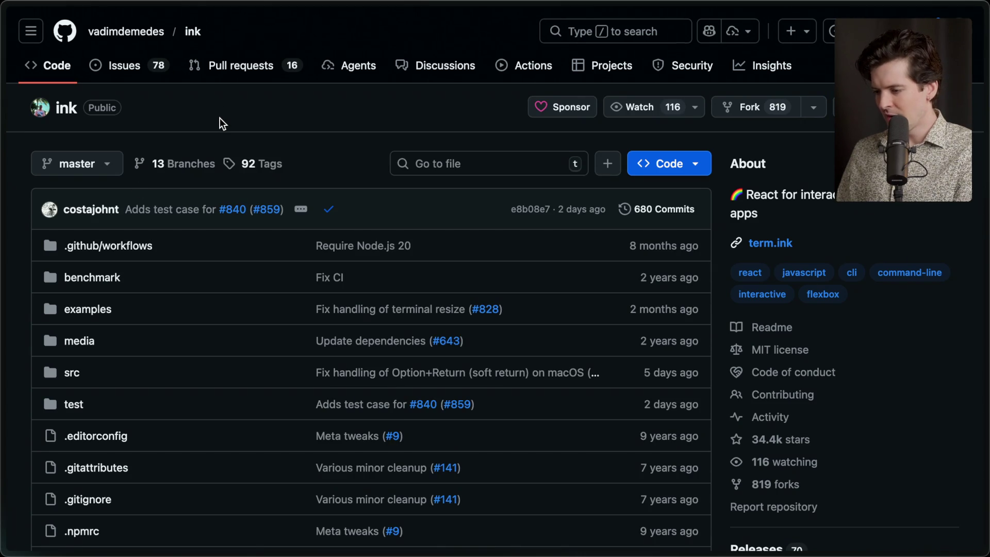
Scroll to the Ink README's React-for-CLIs tagline, then switch to the 'virtual dom' search tab
{"action": "scroll", "coordinate": [220, 117], "scroll_direction": "down", "scroll_amount": 20}
{"action": "scroll", "coordinate": [220, 122], "scroll_direction": "up", "scroll_amount": 5}
{"action": "scroll", "coordinate": [220, 124], "scroll_direction": "up", "scroll_amount": 2}
{"action": "scroll", "coordinate": [221, 124], "scroll_direction": "down", "scroll_amount": 1}
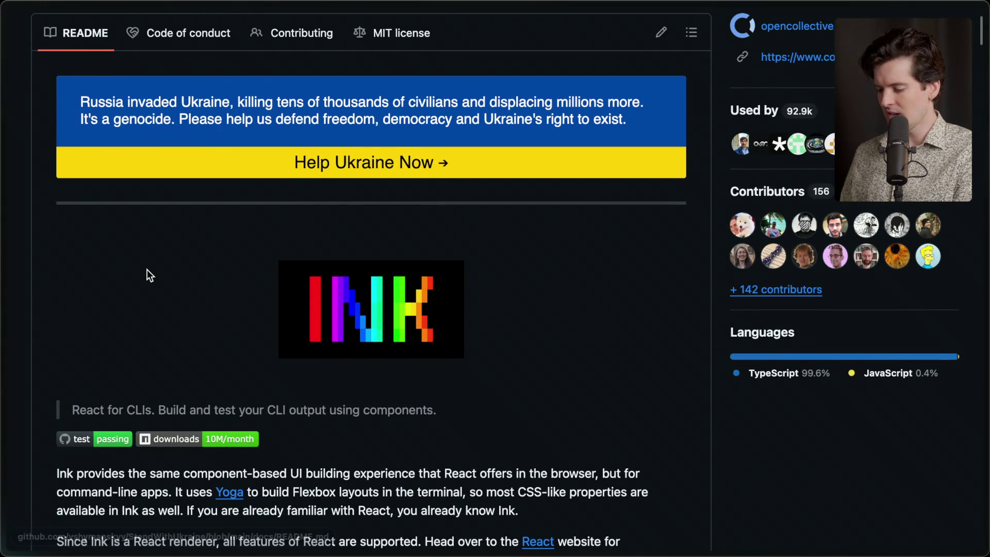
{"action": "left_click_drag", "start_coordinate": [74, 411], "coordinate": [296, 412]}
{"action": "left_click", "coordinate": [296, 411]}
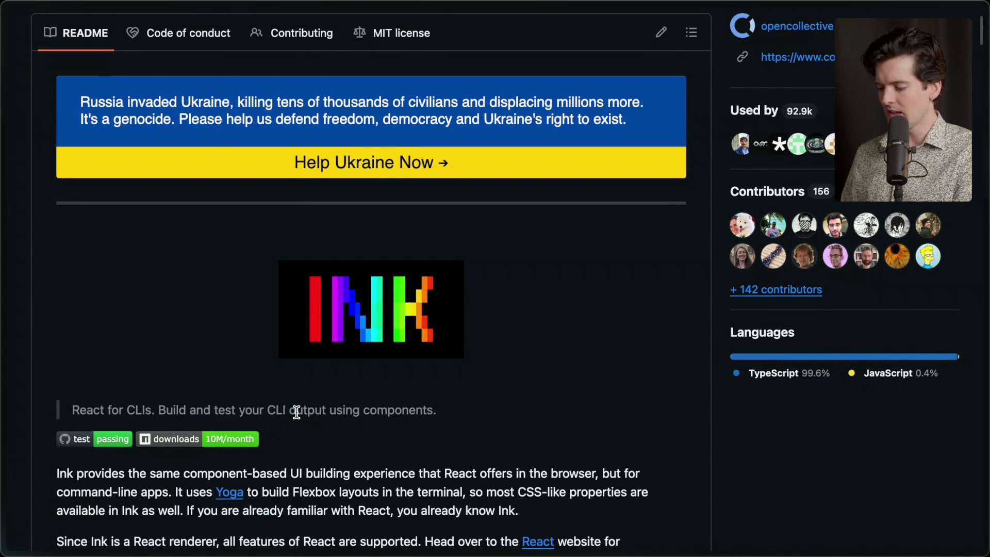
{"action": "mouse_move", "coordinate": [985, 268]}
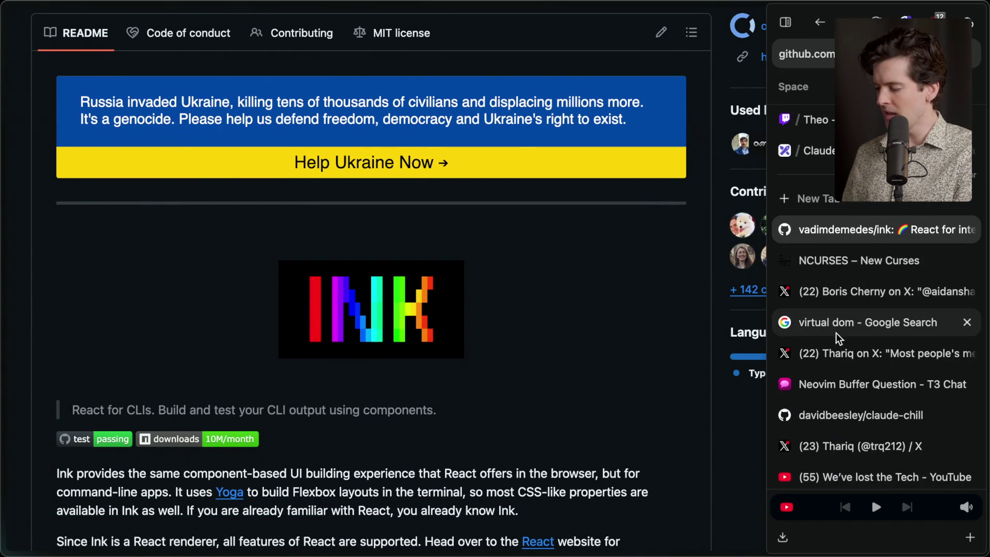
{"action": "left_click", "coordinate": [846, 324]}
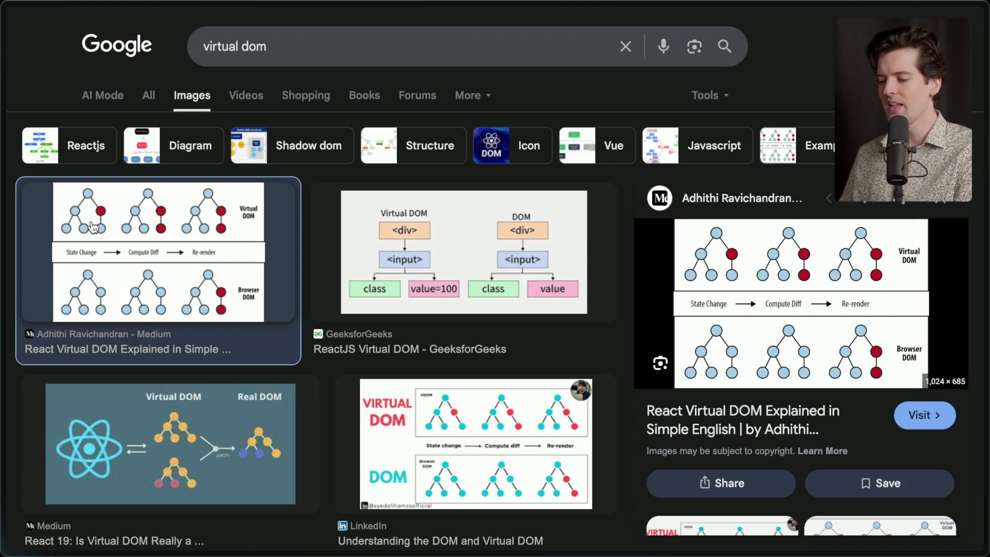
Return to the vadimdemedes/ink tab, then switch to the Twitch Stream Manager live chat
{"action": "mouse_move", "coordinate": [986, 320]}
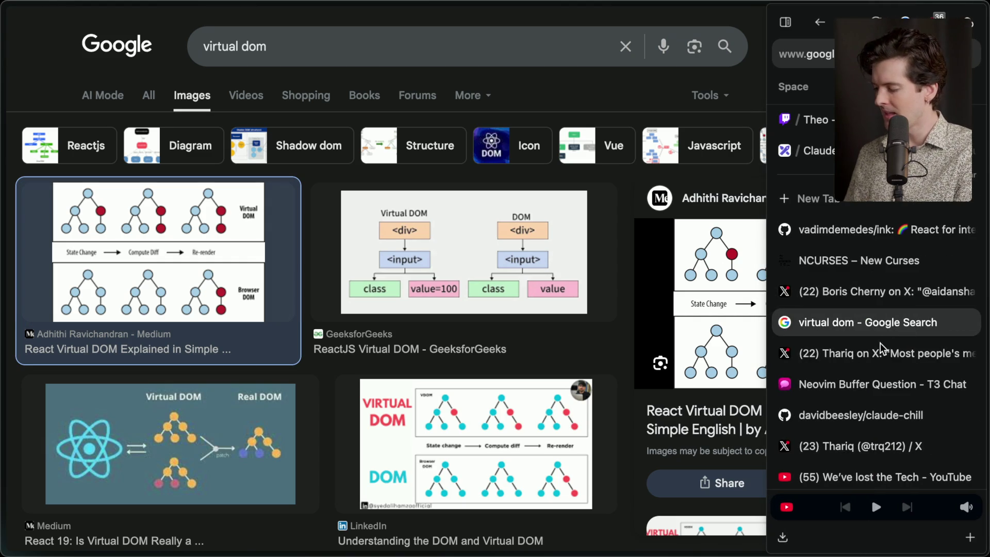
{"action": "left_click", "coordinate": [879, 232]}
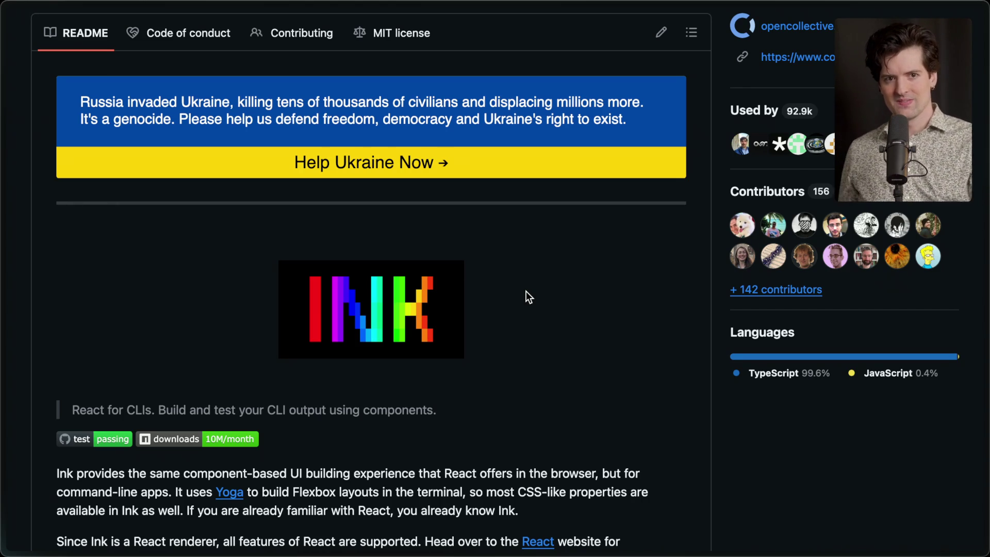
{"action": "mouse_move", "coordinate": [875, 497]}
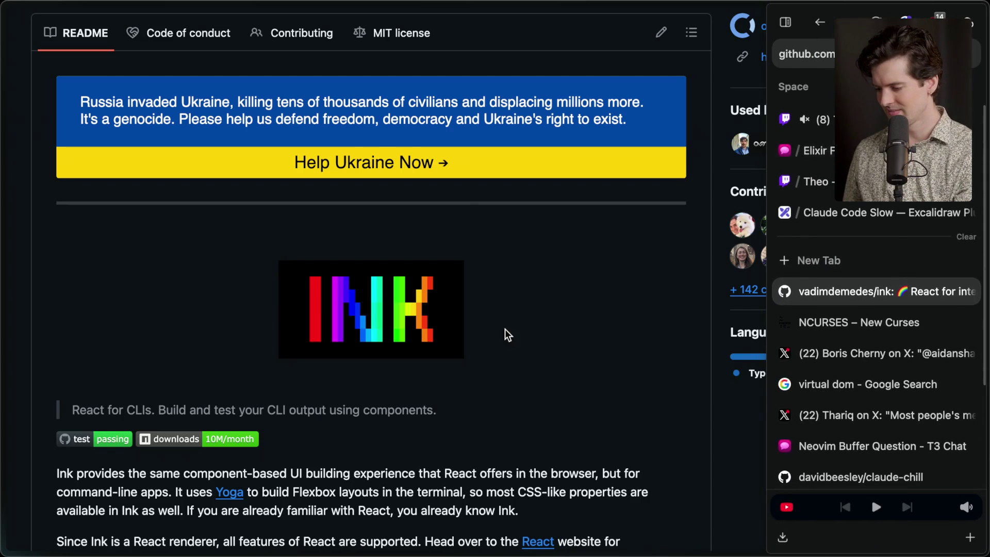
{"action": "scroll", "coordinate": [489, 341], "scroll_direction": "down", "scroll_amount": 2}
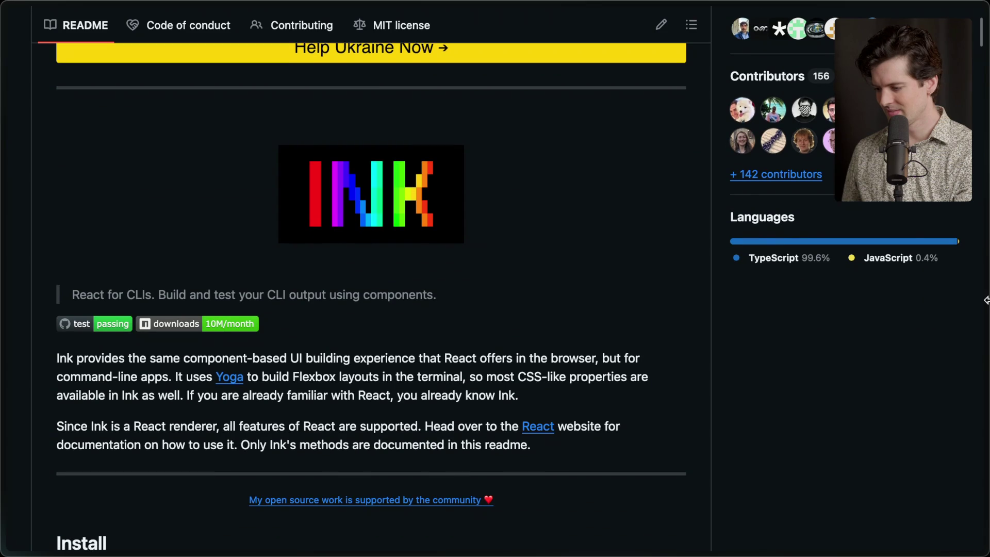
{"action": "mouse_move", "coordinate": [986, 300]}
{"action": "left_click", "coordinate": [877, 120]}
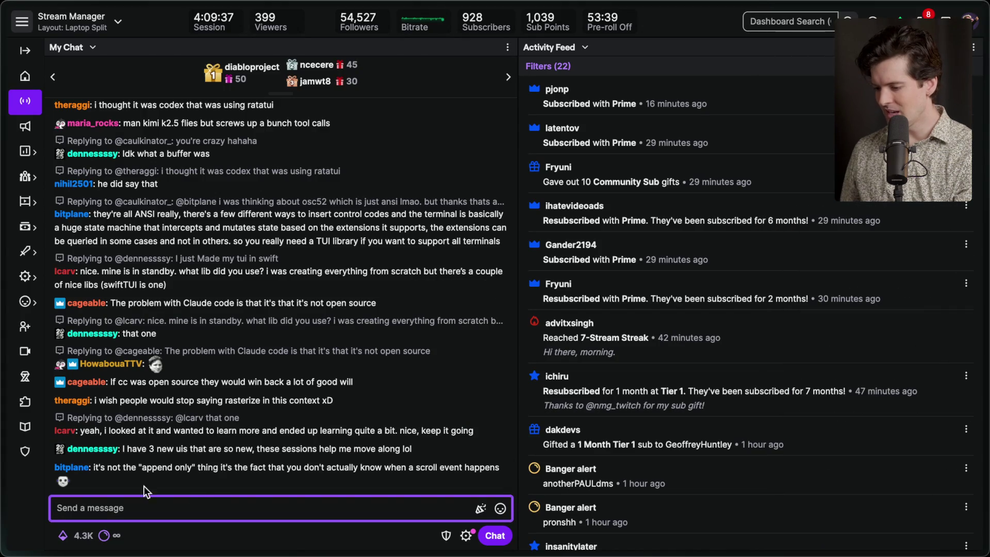
{"action": "left_click", "coordinate": [75, 481]}
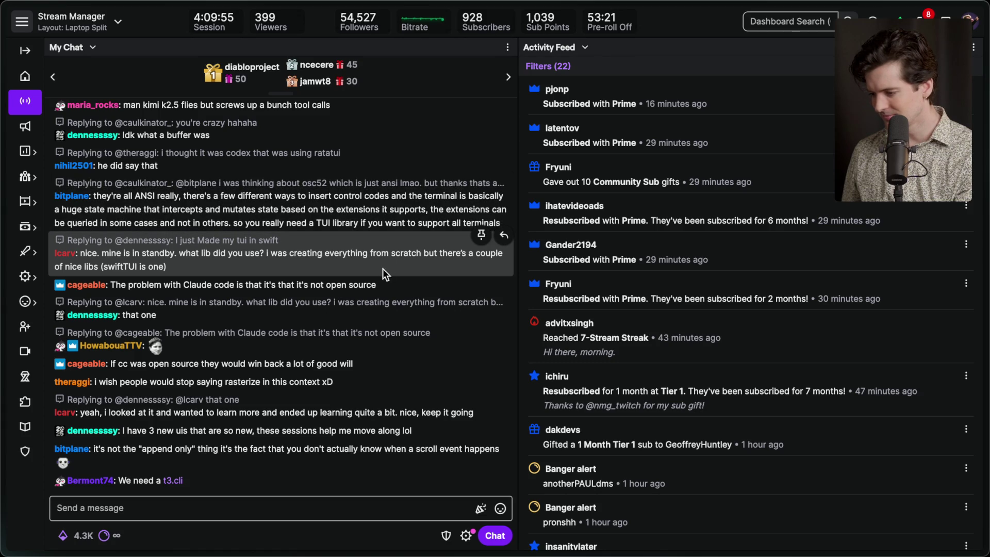
{"action": "left_click", "coordinate": [505, 178]}
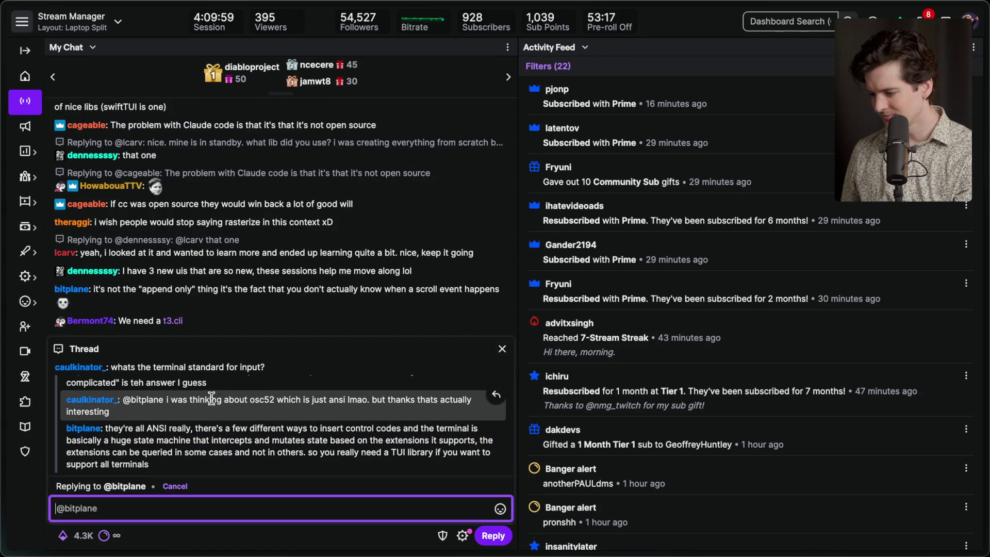
{"action": "scroll", "coordinate": [200, 388], "scroll_direction": "up", "scroll_amount": 1}
{"action": "scroll", "coordinate": [200, 388], "scroll_direction": "down", "scroll_amount": 1}
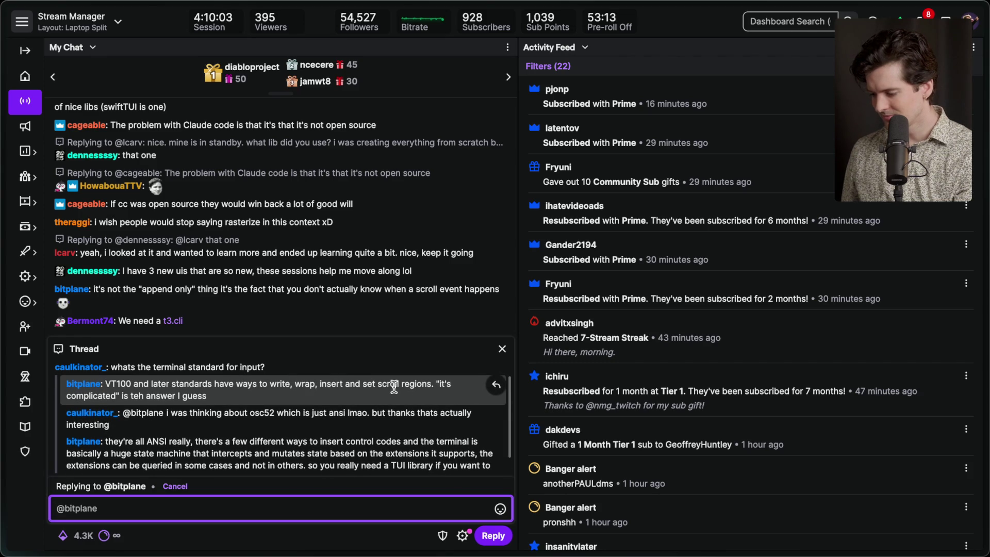
{"action": "scroll", "coordinate": [237, 388], "scroll_direction": "down", "scroll_amount": 1}
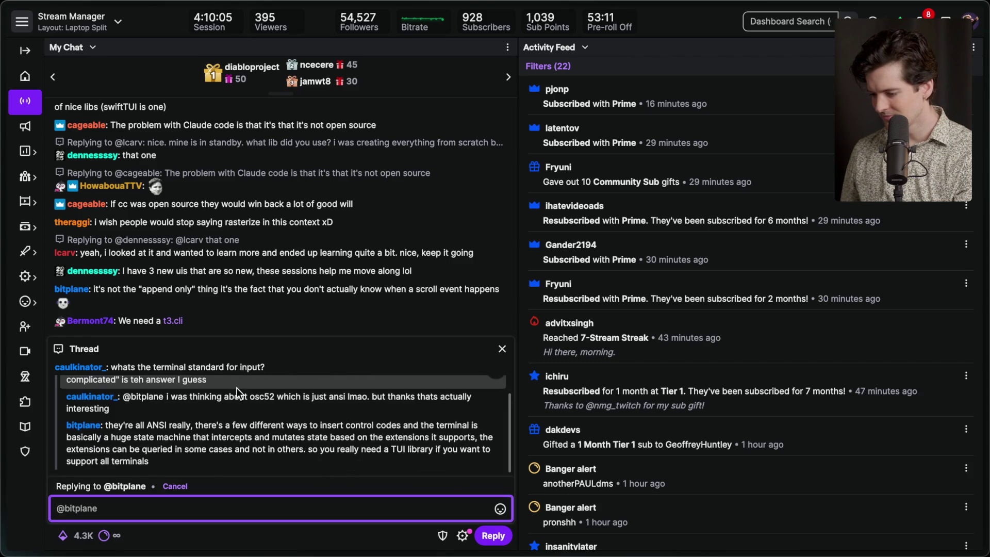
{"action": "left_click", "coordinate": [501, 349]}
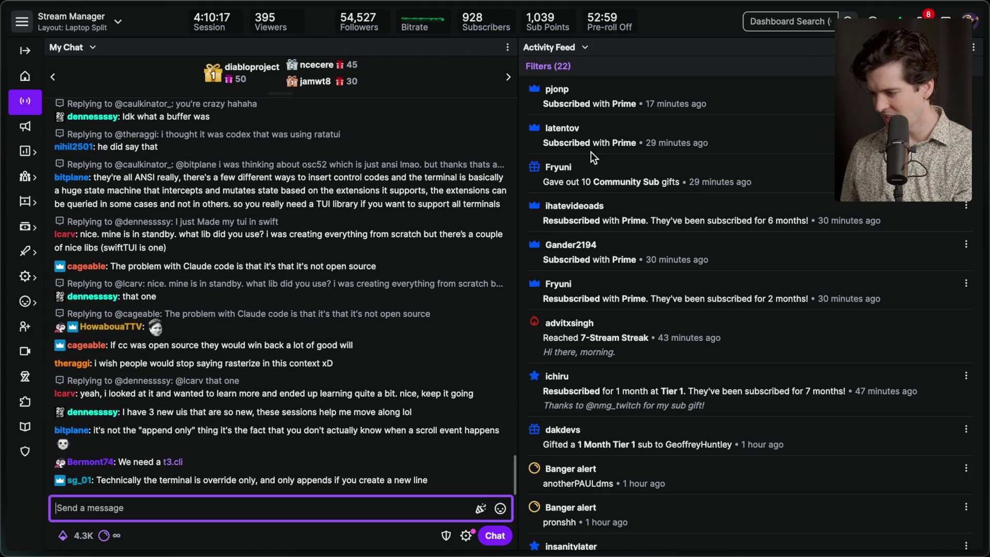
{"action": "left_click", "coordinate": [569, 116]}
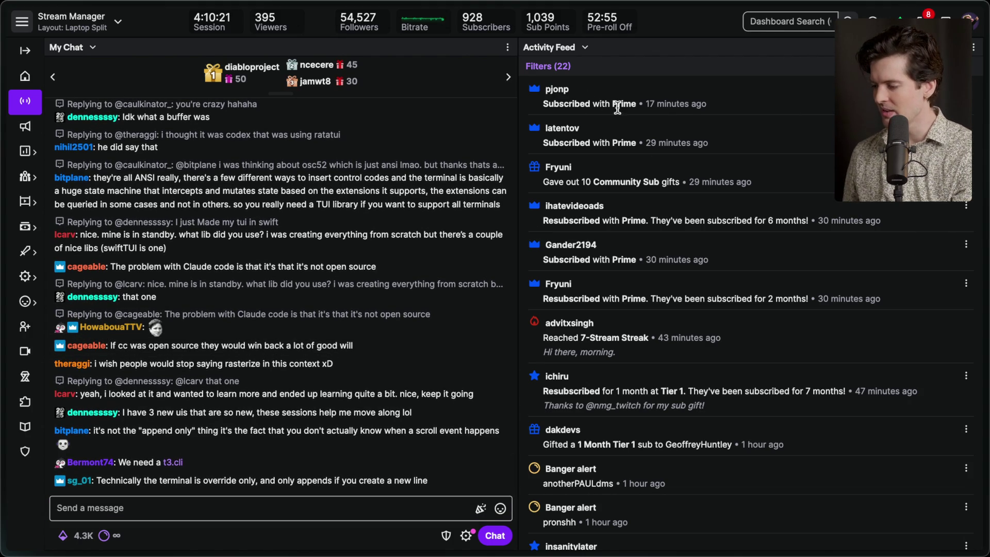
{"action": "mouse_move", "coordinate": [985, 320]}
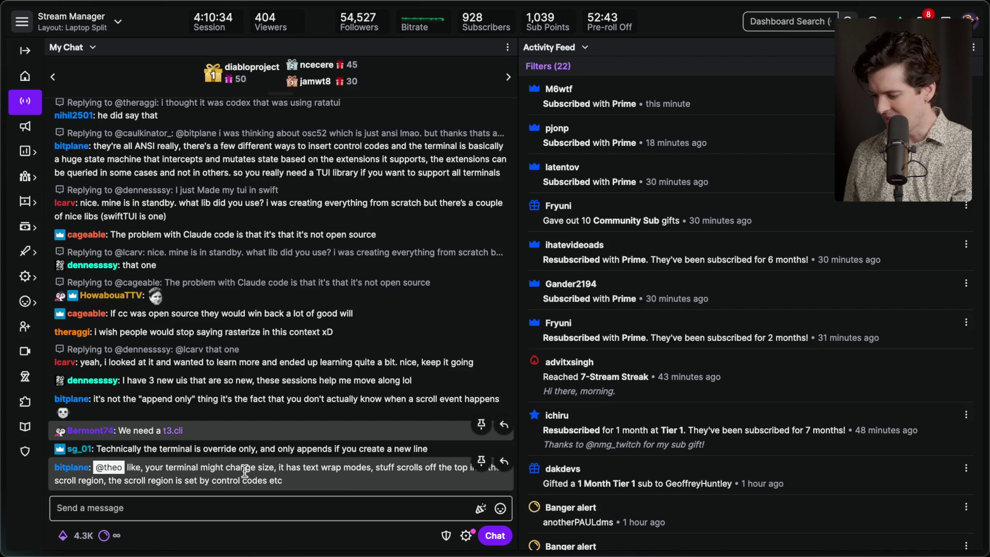
{"action": "left_click", "coordinate": [311, 513]}
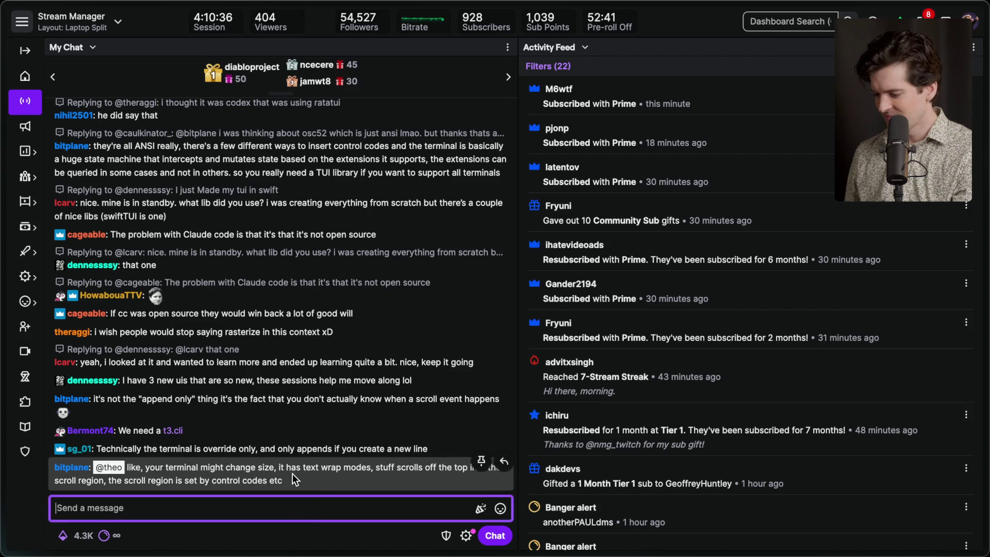
{"action": "left_click", "coordinate": [170, 417]}
{"action": "triple_click", "coordinate": [170, 418]}
{"action": "left_click", "coordinate": [257, 417]}
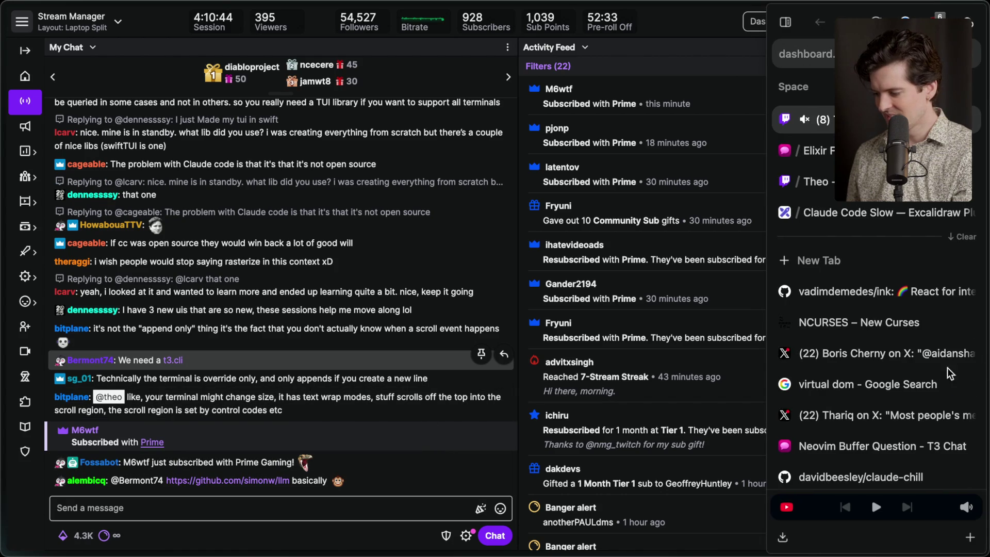
Glance at the NCURSES tab, return to the Ink README, then switch to Ghostty running Codex
{"action": "left_click", "coordinate": [859, 295]}
{"action": "left_click", "coordinate": [857, 315]}
{"action": "left_click", "coordinate": [857, 286]}
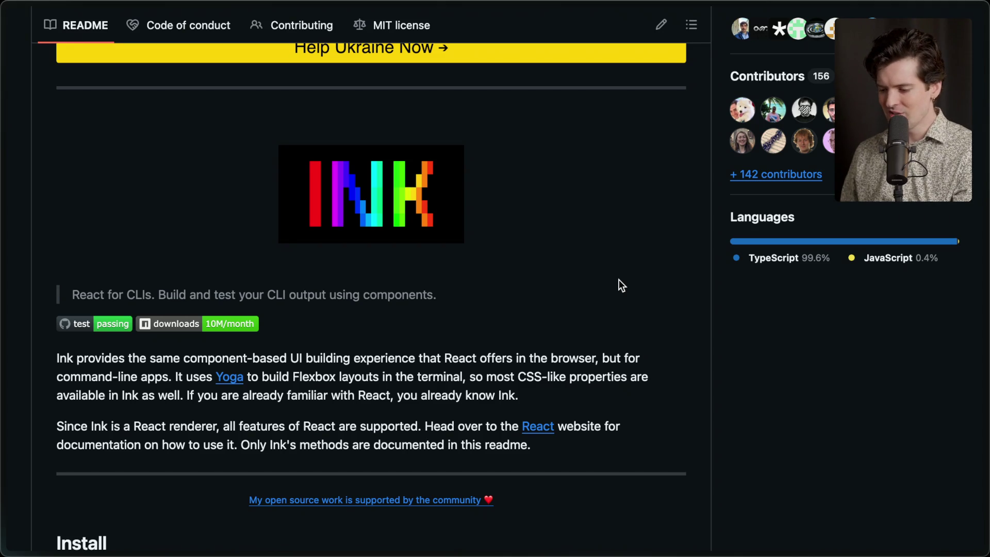
{"action": "key", "text": "super+Tab"}
{"action": "key", "text": "super+Tab"}
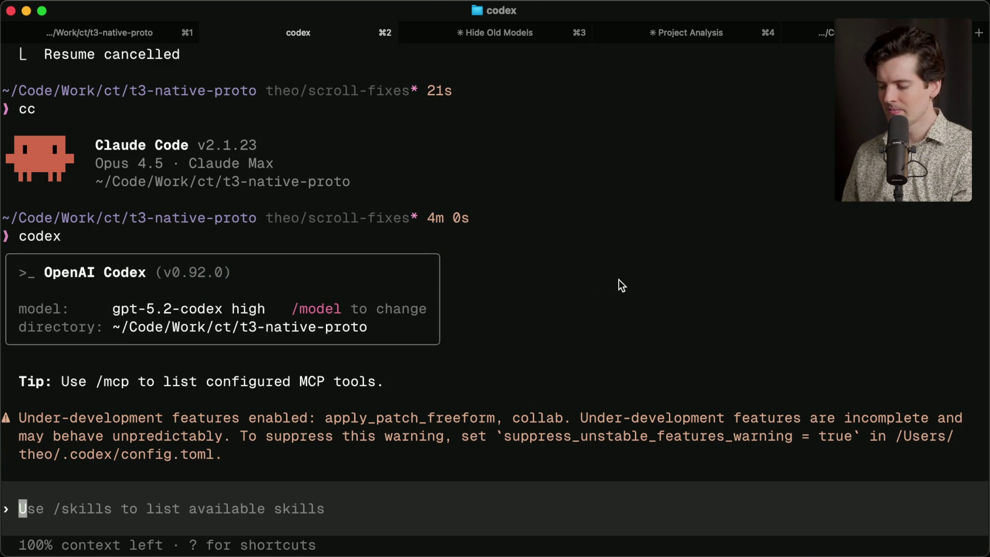
Split Ghostty into two panes, launch Claude Code with cc on the left, and widen it
{"action": "key", "text": "super+d"}
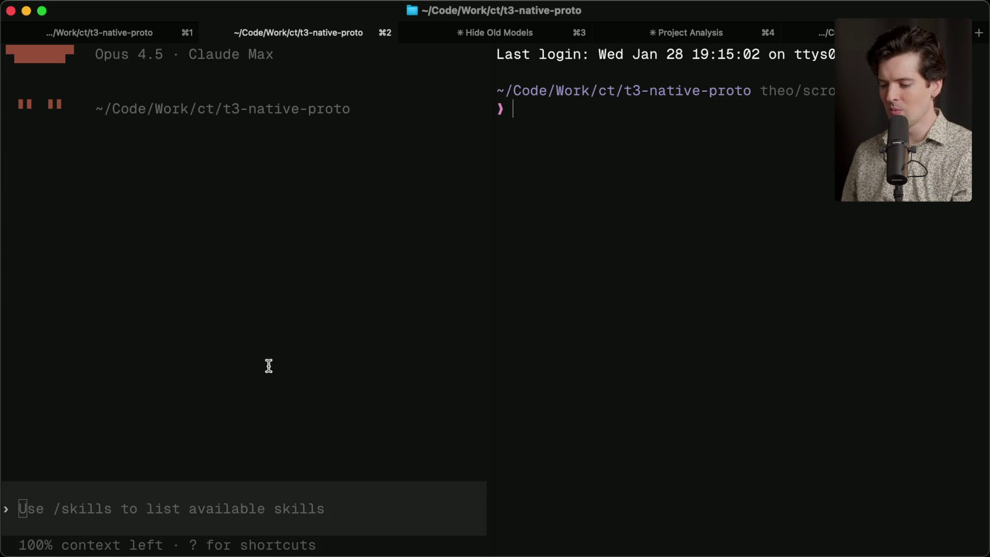
{"action": "key", "text": "ctrl+c"}
{"action": "key", "text": "ctrl+c"}
{"action": "scroll", "coordinate": [88, 216], "scroll_direction": "up", "scroll_amount": 5}
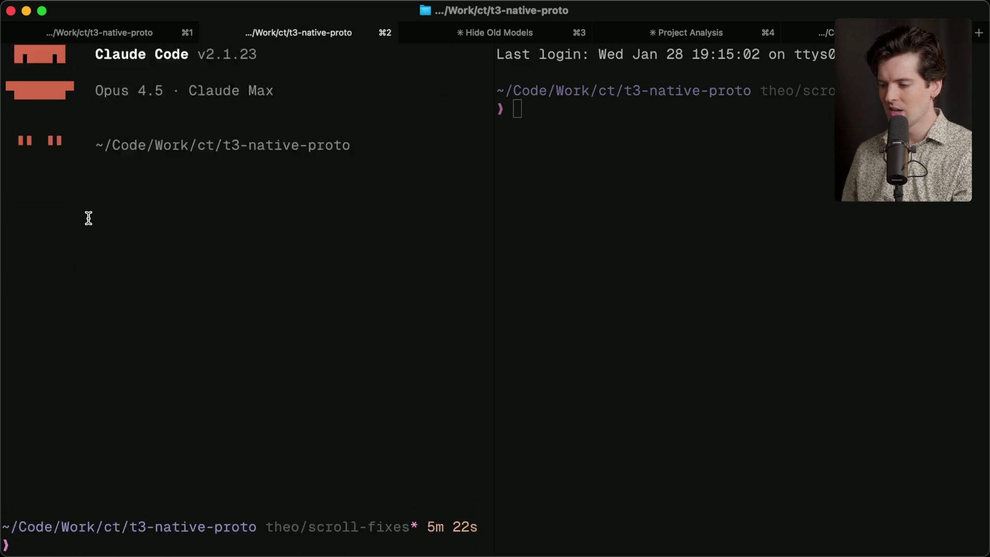
{"action": "scroll", "coordinate": [122, 212], "scroll_direction": "down", "scroll_amount": 5}
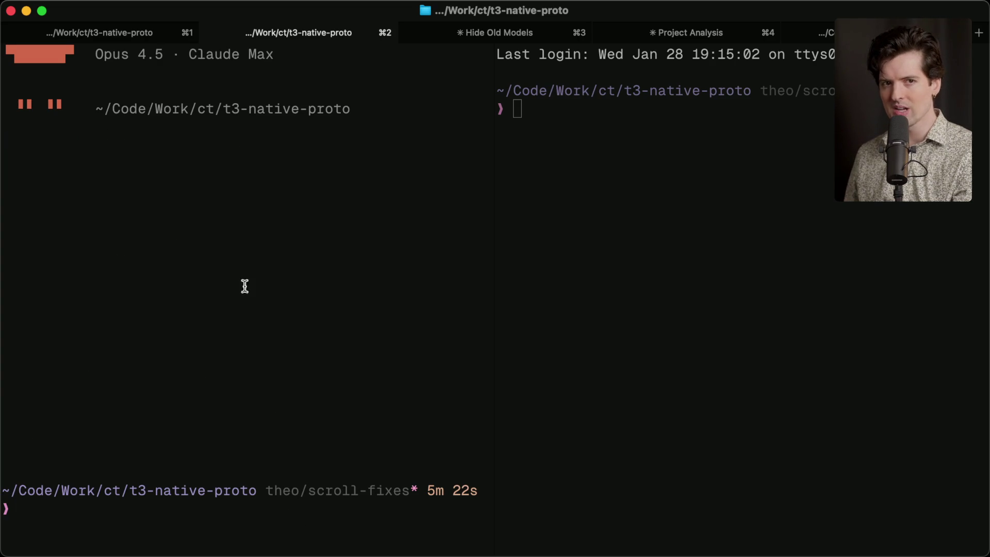
{"action": "type", "text": "cc"}
{"action": "key", "text": "Return"}
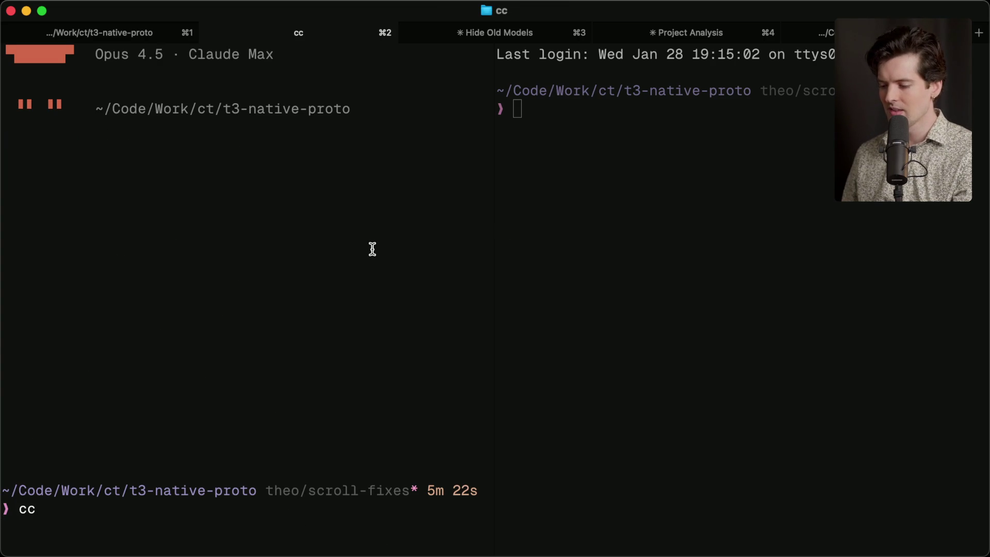
{"action": "mouse_move", "coordinate": [490, 271]}
{"action": "left_mouse_down"}
{"action": "mouse_move", "coordinate": [723, 280]}
{"action": "mouse_move", "coordinate": [503, 263]}
{"action": "mouse_move", "coordinate": [705, 274]}
{"action": "mouse_move", "coordinate": [523, 275]}
{"action": "mouse_move", "coordinate": [673, 282]}
{"action": "left_mouse_up"}
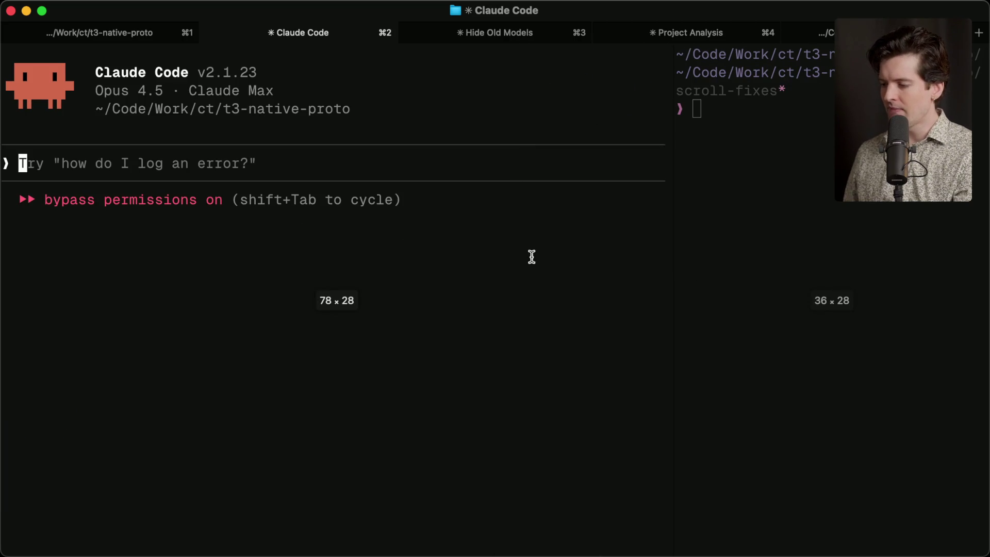
Resume the Sidebar Redesign session via /resume and drag the divider to reflow it
{"action": "type", "text": "/resume"}
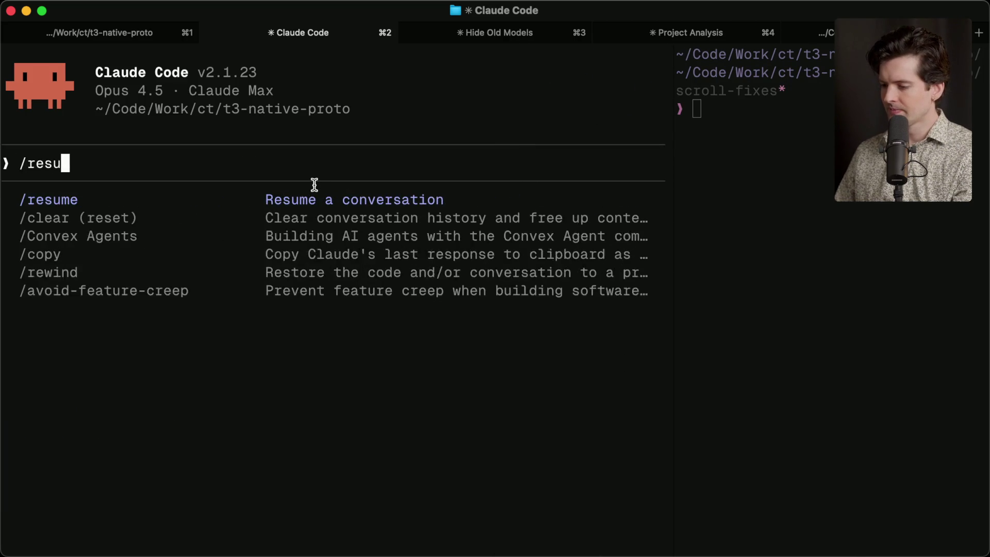
{"action": "key", "text": "Return"}
{"action": "key", "text": "Down"}
{"action": "key", "text": "Down"}
{"action": "key", "text": "Return"}
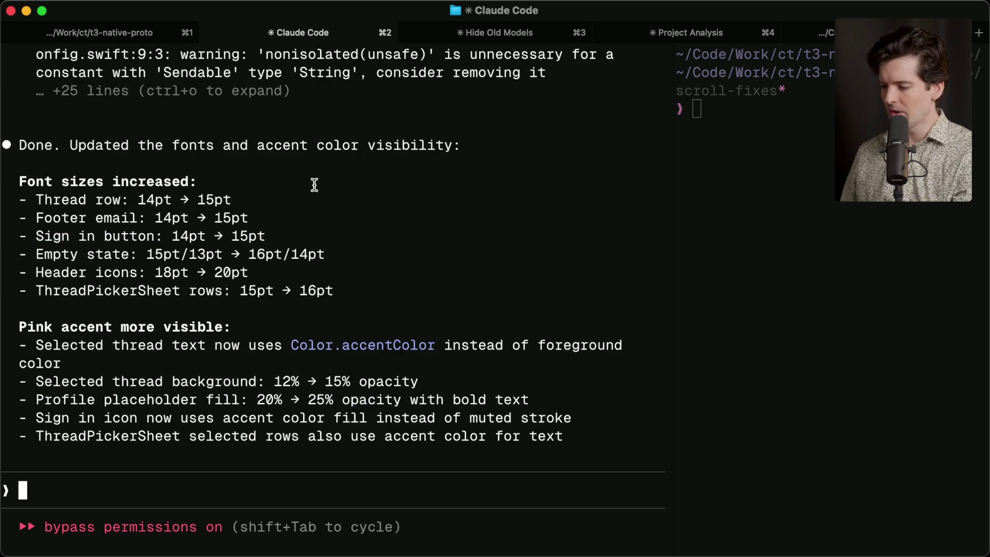
{"action": "mouse_move", "coordinate": [673, 213]}
{"action": "left_mouse_down"}
{"action": "mouse_move", "coordinate": [482, 212]}
{"action": "mouse_move", "coordinate": [653, 221]}
{"action": "mouse_move", "coordinate": [456, 225]}
{"action": "left_mouse_up"}
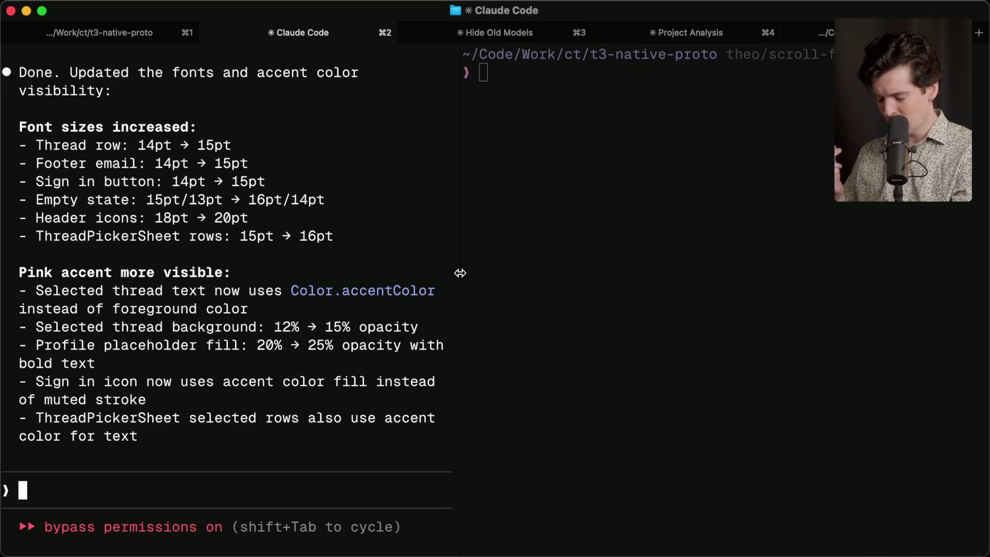
{"action": "left_click_drag", "start_coordinate": [460, 272], "coordinate": [621, 279]}
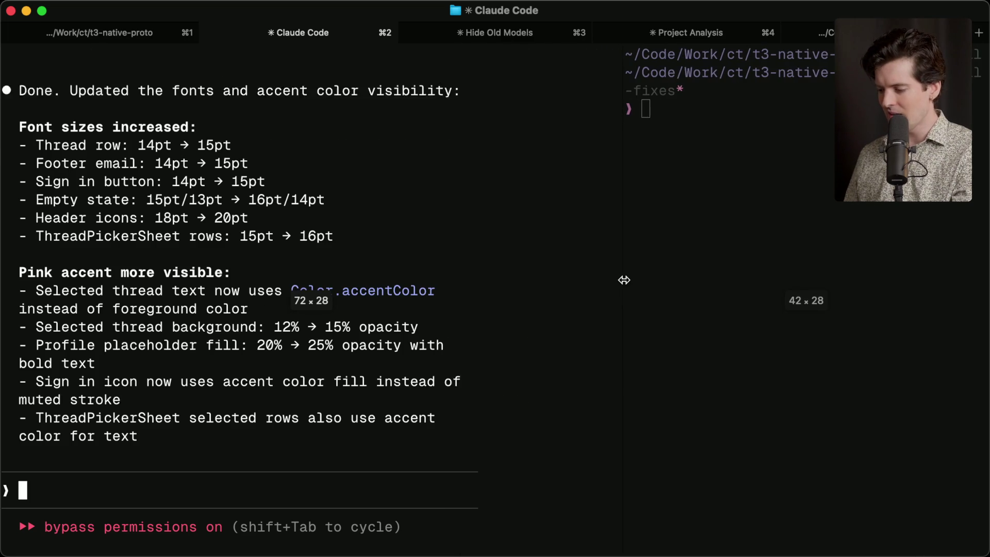
Narrow the left Claude Code pane so its font-size summary rewraps, then return to the Ink README
{"action": "scroll", "coordinate": [445, 265], "scroll_direction": "up", "scroll_amount": 5}
{"action": "scroll", "coordinate": [445, 265], "scroll_direction": "down", "scroll_amount": 5}
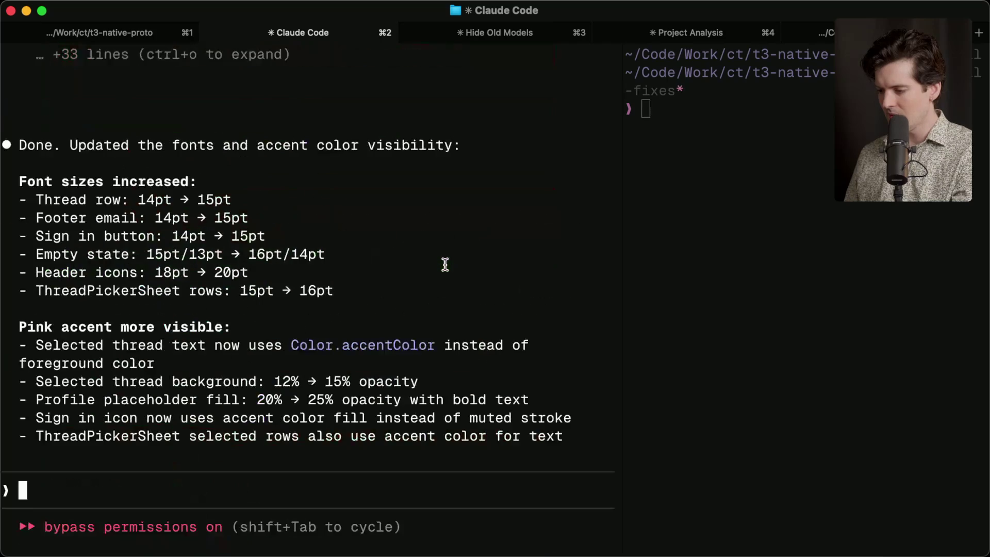
{"action": "left_click_drag", "start_coordinate": [621, 254], "coordinate": [496, 256]}
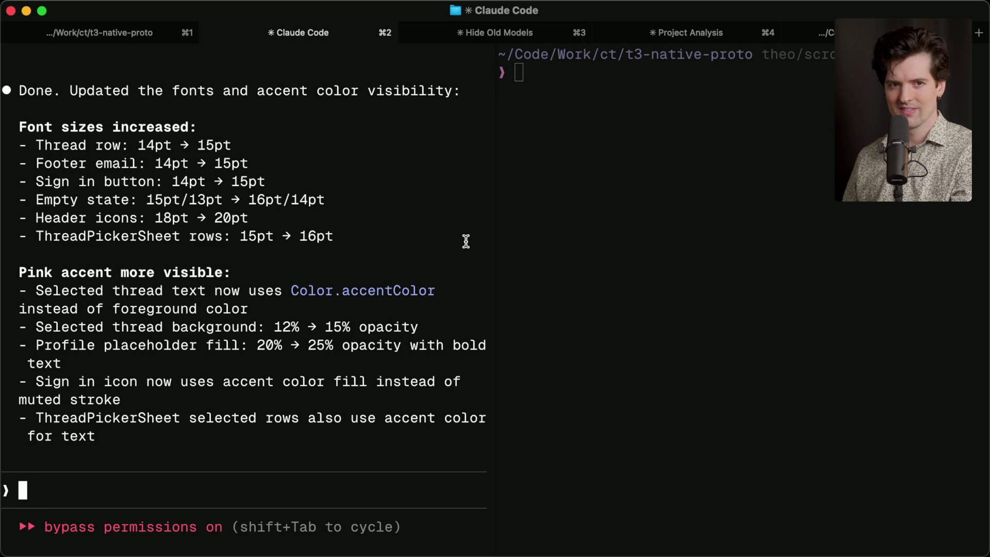
{"action": "key", "text": "super+Tab"}
{"action": "key", "text": "super+Tab"}
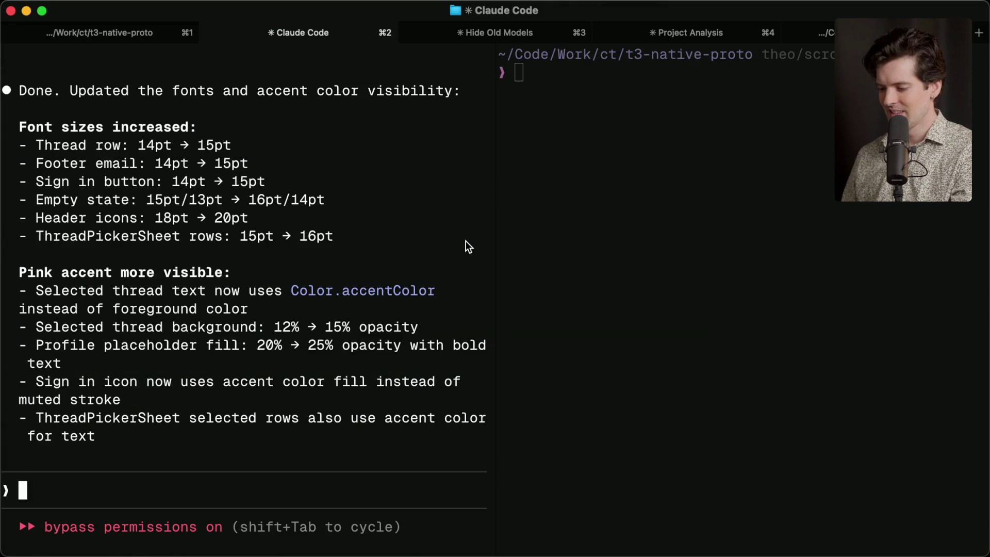
{"action": "key", "text": "super+Tab"}
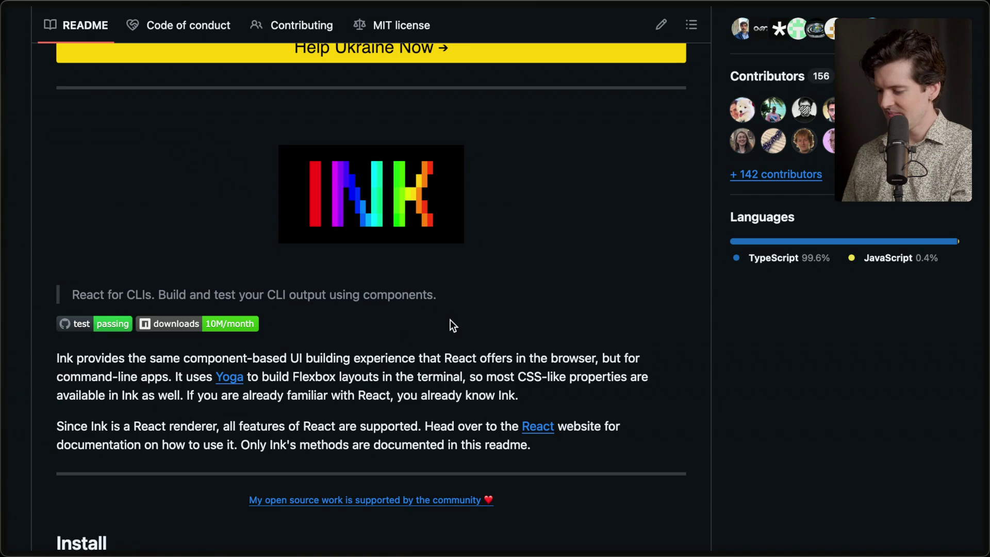
{"action": "scroll", "coordinate": [450, 326], "scroll_direction": "down", "scroll_amount": 3}
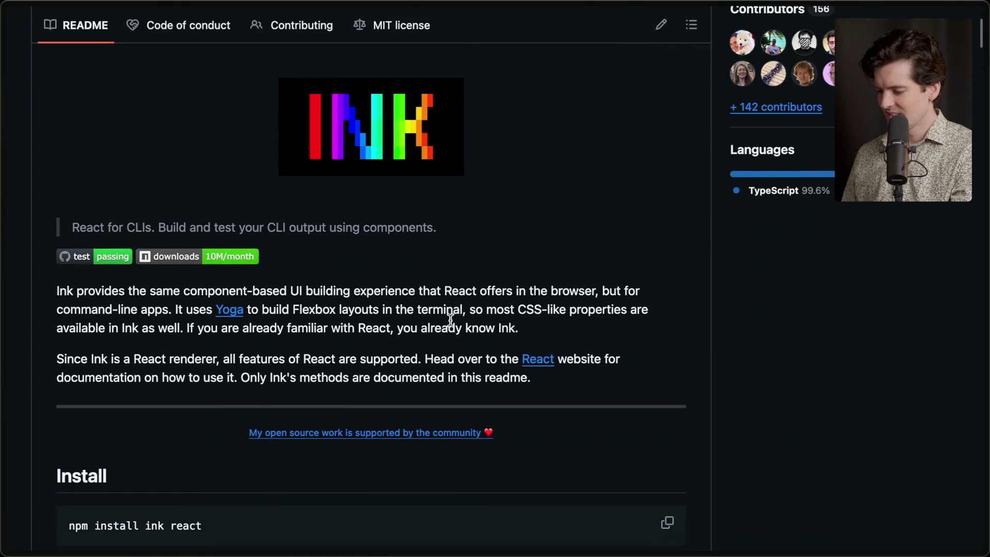
{"action": "scroll", "coordinate": [450, 321], "scroll_direction": "down", "scroll_amount": 1}
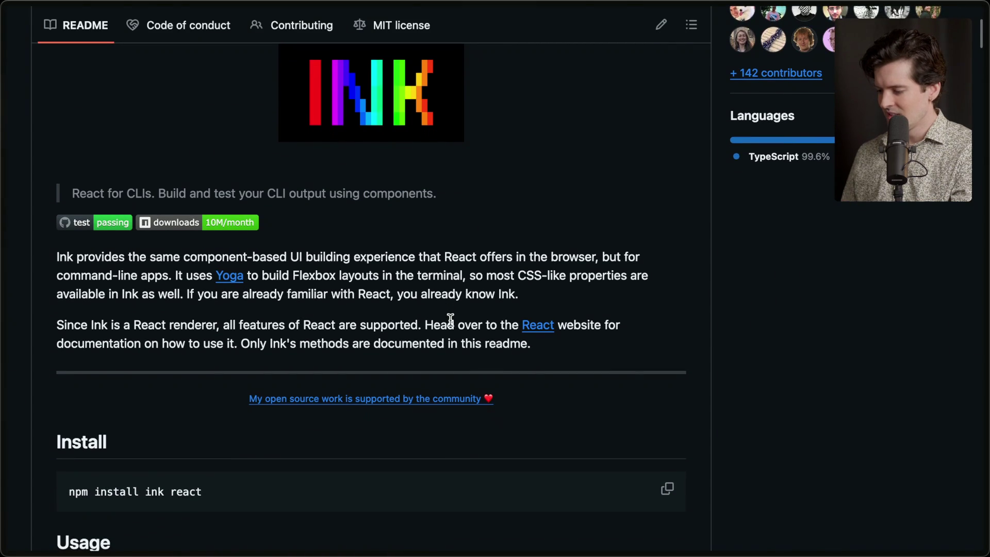
{"action": "scroll", "coordinate": [450, 320], "scroll_direction": "down", "scroll_amount": 1}
{"action": "scroll", "coordinate": [451, 320], "scroll_direction": "up", "scroll_amount": 3}
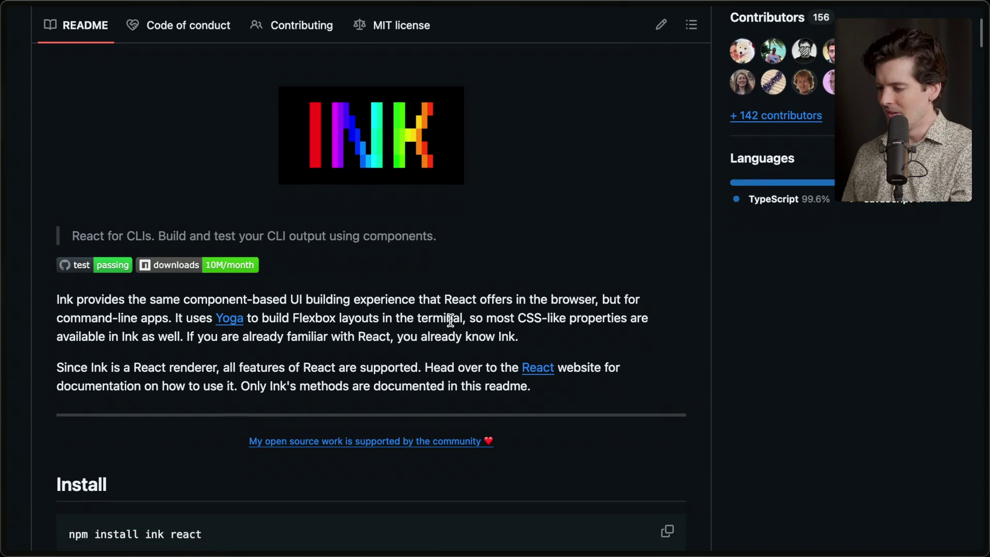
{"action": "scroll", "coordinate": [451, 319], "scroll_direction": "down", "scroll_amount": 1}
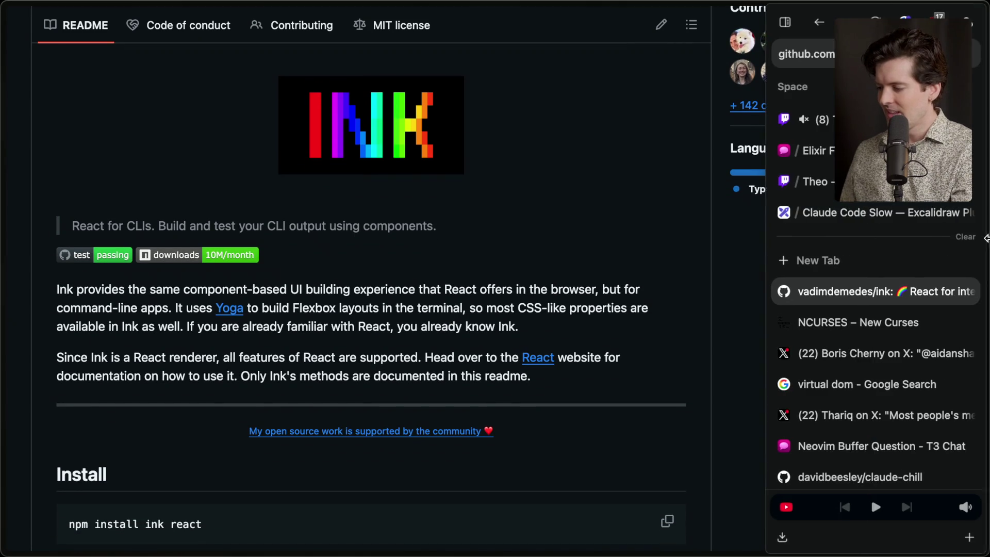
{"action": "left_click", "coordinate": [890, 213]}
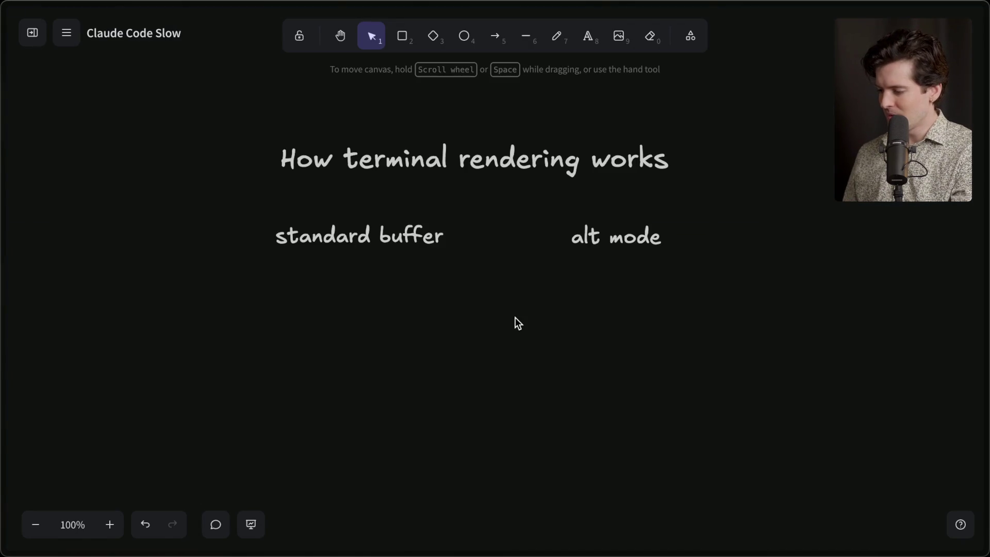
Write an extra-large 'Why React?' heading mid-canvas and move it up
{"action": "scroll", "coordinate": [515, 320], "scroll_direction": "down", "scroll_amount": 3}
{"action": "double_click", "coordinate": [473, 308]}
{"action": "type", "text": "Why React?"}
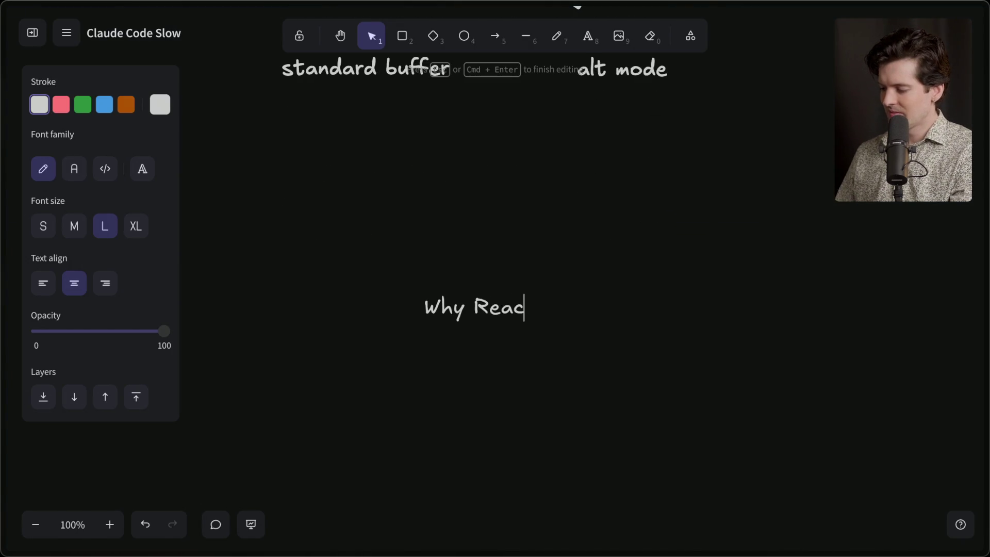
{"action": "left_click", "coordinate": [135, 226]}
{"action": "left_click", "coordinate": [336, 235]}
{"action": "left_click_drag", "start_coordinate": [453, 305], "coordinate": [466, 249]}
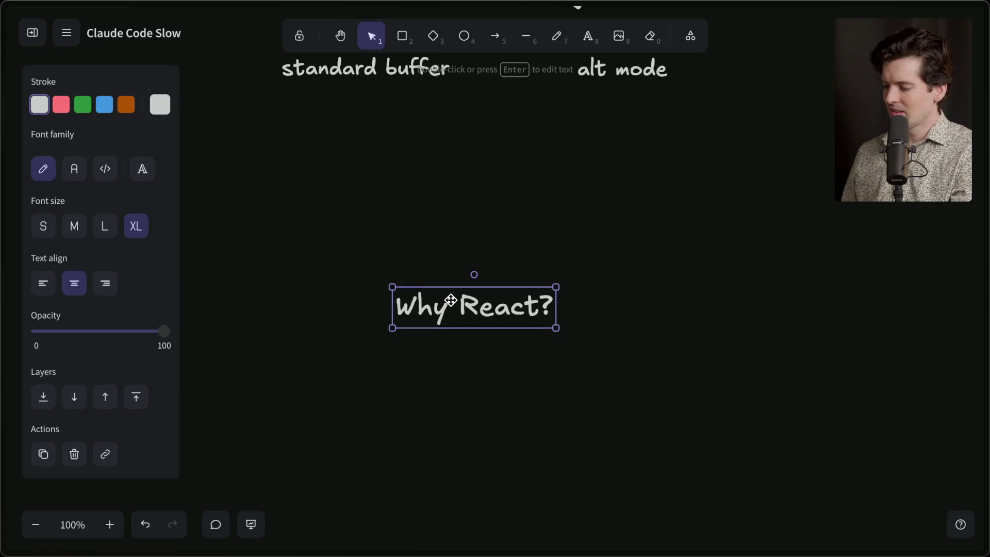
{"action": "scroll", "coordinate": [466, 250], "scroll_direction": "down", "scroll_amount": 2}
Copy the heading below it, reword it to '1. People know React' in smaller size L
{"action": "mouse_move", "coordinate": [487, 160]}
{"action": "left_mouse_down"}
{"action": "mouse_move", "coordinate": [504, 130]}
{"action": "mouse_move", "coordinate": [504, 190]}
{"action": "left_mouse_up"}
{"action": "double_click", "coordinate": [504, 190]}
{"action": "type", "text": "1"}
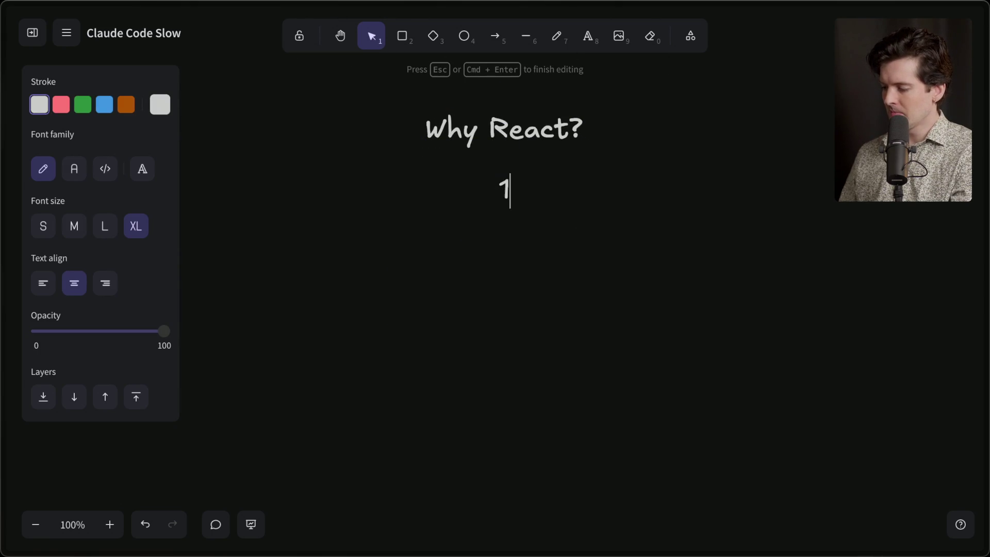
{"action": "type", "text": ". People know REa"}
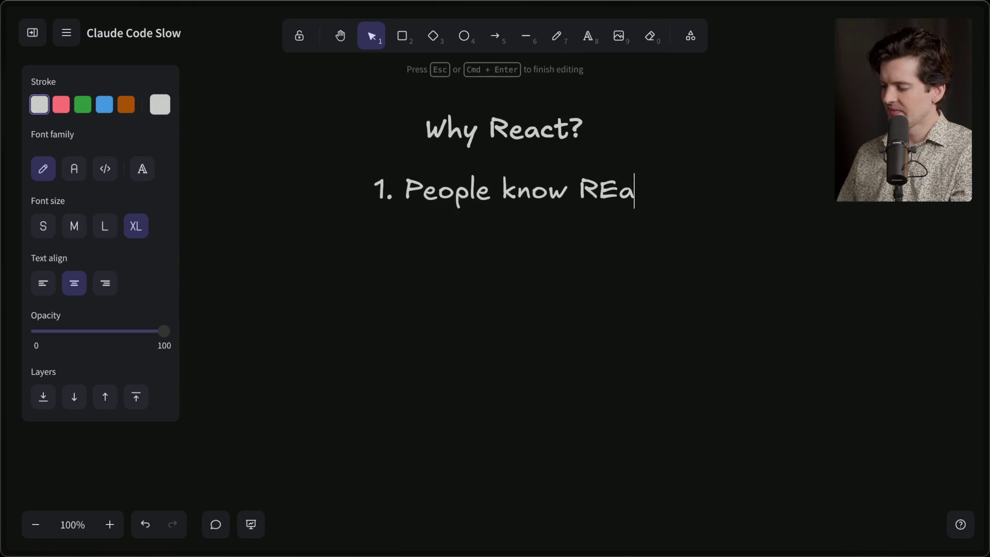
{"action": "key", "text": "BackSpace"}
{"action": "key", "text": "BackSpace"}
{"action": "type", "text": "eact"}
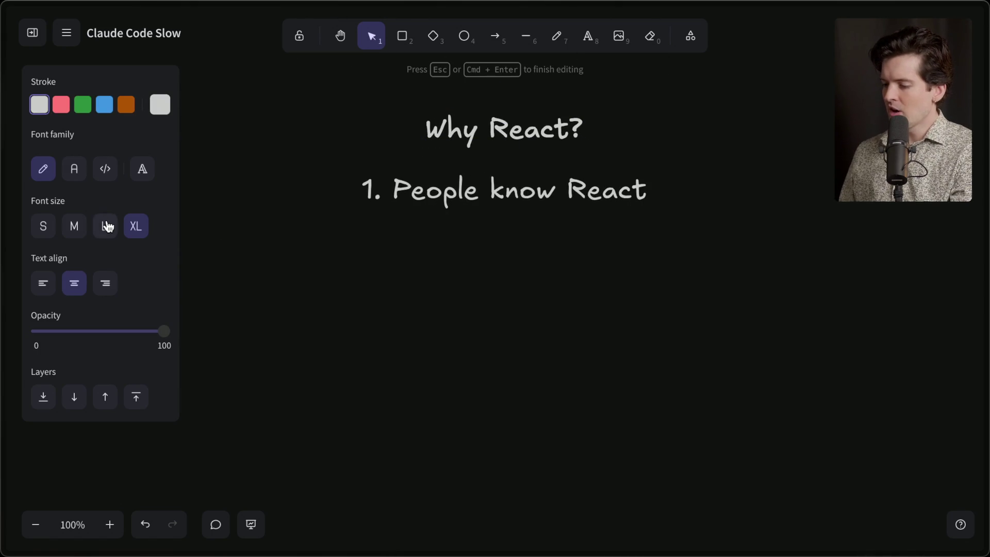
{"action": "left_click", "coordinate": [104, 226]}
{"action": "left_click", "coordinate": [503, 219]}
{"action": "left_click_drag", "start_coordinate": [510, 190], "coordinate": [511, 192]}
{"action": "left_click", "coordinate": [502, 231]}
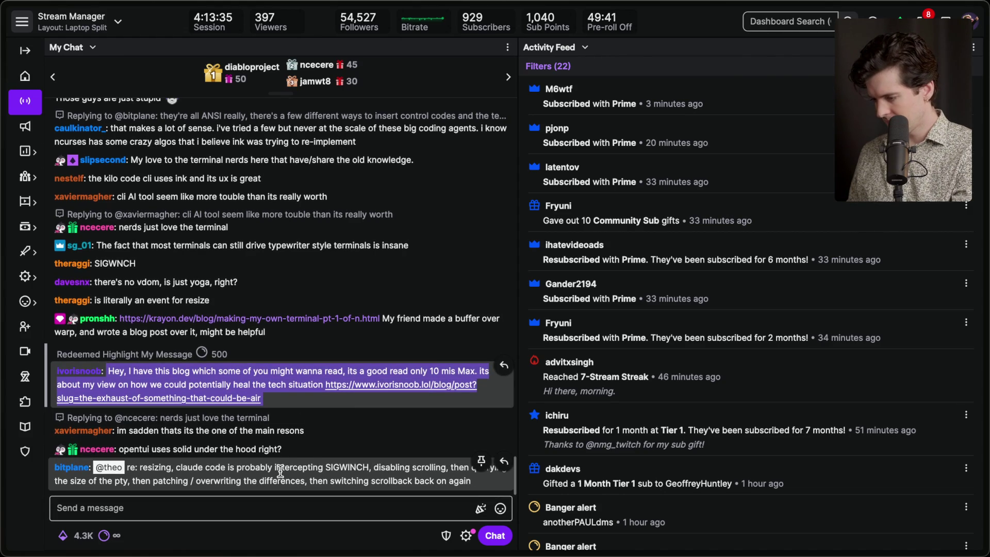
Open the krayon.dev 'Making My Own Terminal' post from chat, expand and bookmark it, then close it
{"action": "left_click", "coordinate": [305, 318]}
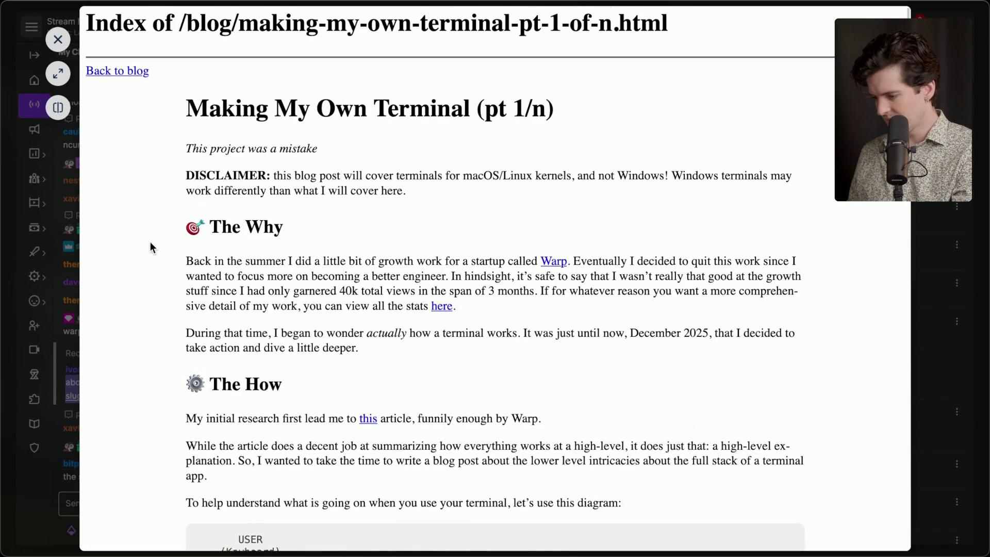
{"action": "scroll", "coordinate": [150, 242], "scroll_direction": "down", "scroll_amount": 4}
{"action": "scroll", "coordinate": [150, 242], "scroll_direction": "down", "scroll_amount": 20}
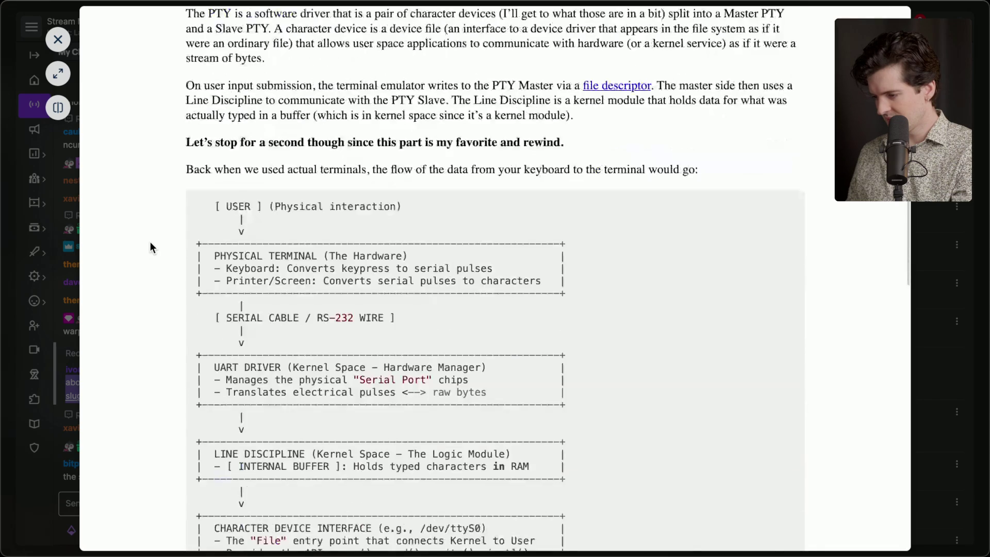
{"action": "scroll", "coordinate": [150, 246], "scroll_direction": "down", "scroll_amount": 15}
{"action": "scroll", "coordinate": [150, 246], "scroll_direction": "up", "scroll_amount": 20}
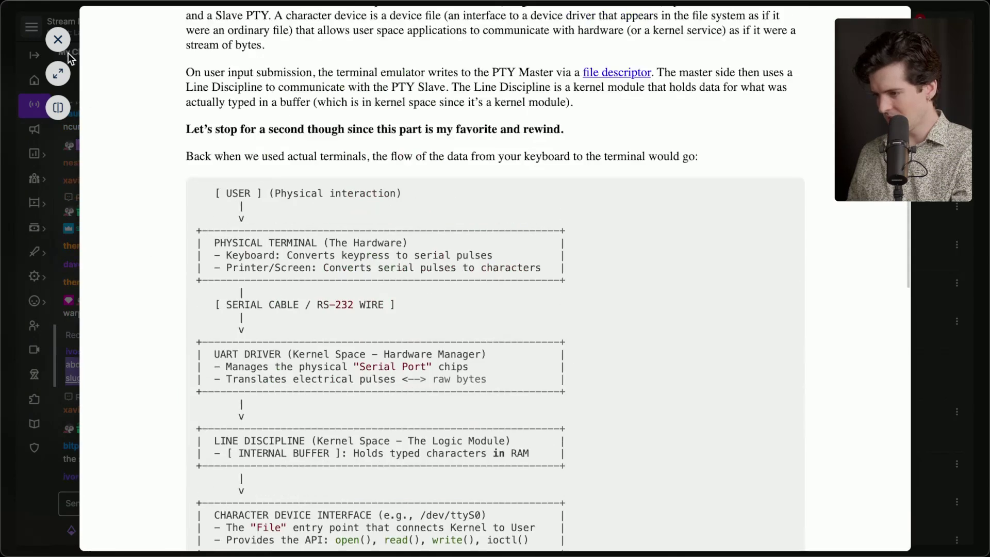
{"action": "left_click", "coordinate": [58, 74]}
{"action": "mouse_move", "coordinate": [986, 278]}
{"action": "left_click", "coordinate": [968, 22]}
{"action": "key", "text": "super+Tab"}
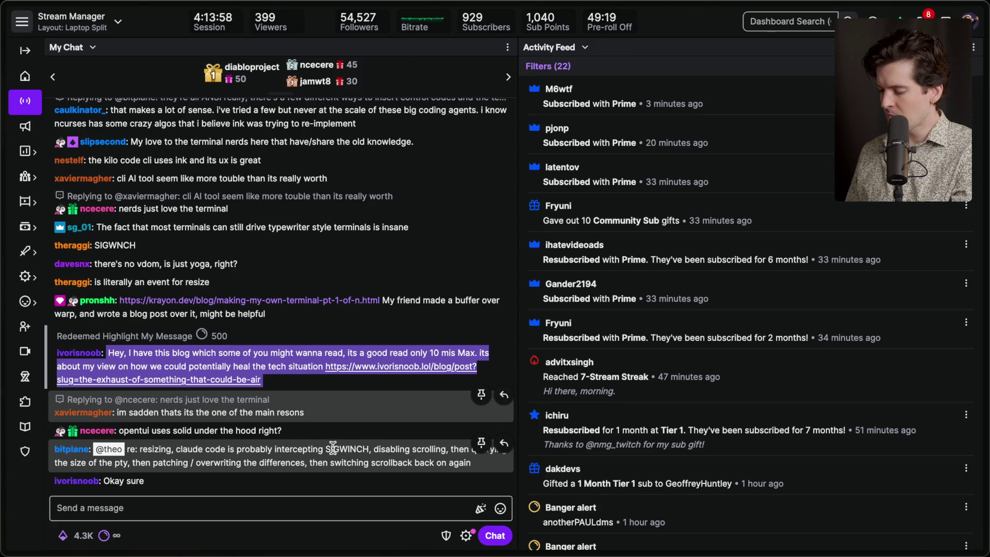
Highlight the viewer's SIGWINCH resizing explanation in chat, then switch to the Claude Code terminal
{"action": "double_click", "coordinate": [349, 449]}
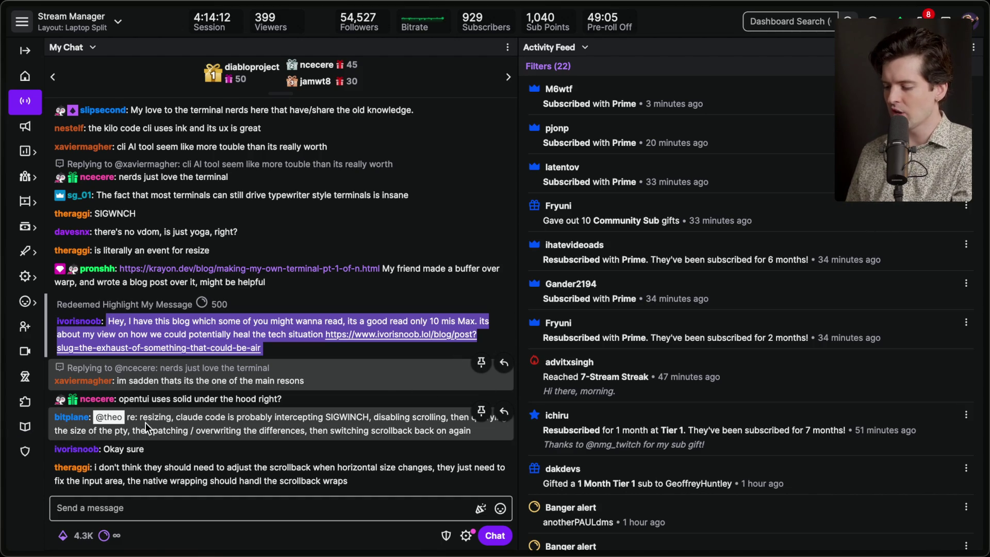
{"action": "left_click_drag", "start_coordinate": [145, 430], "coordinate": [310, 431]}
{"action": "left_click", "coordinate": [308, 431]}
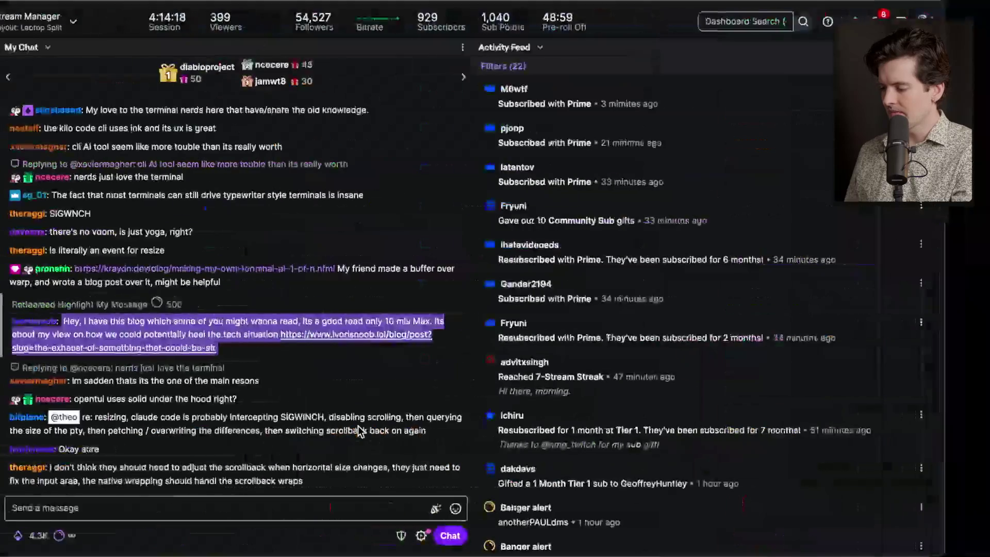
{"action": "key", "text": "super+Tab"}
{"action": "key", "text": "super+Tab"}
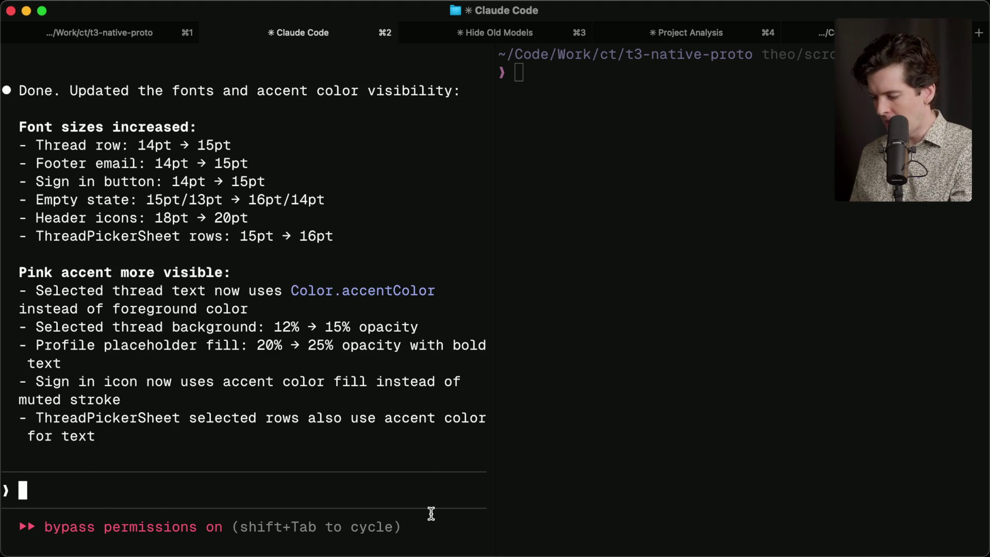
Widen the Claude Code pane so its summary re-wraps, then switch to the stream chat
{"action": "mouse_move", "coordinate": [499, 463]}
{"action": "left_mouse_down"}
{"action": "mouse_move", "coordinate": [923, 491]}
{"action": "mouse_move", "coordinate": [910, 422]}
{"action": "mouse_move", "coordinate": [531, 413]}
{"action": "left_mouse_up"}
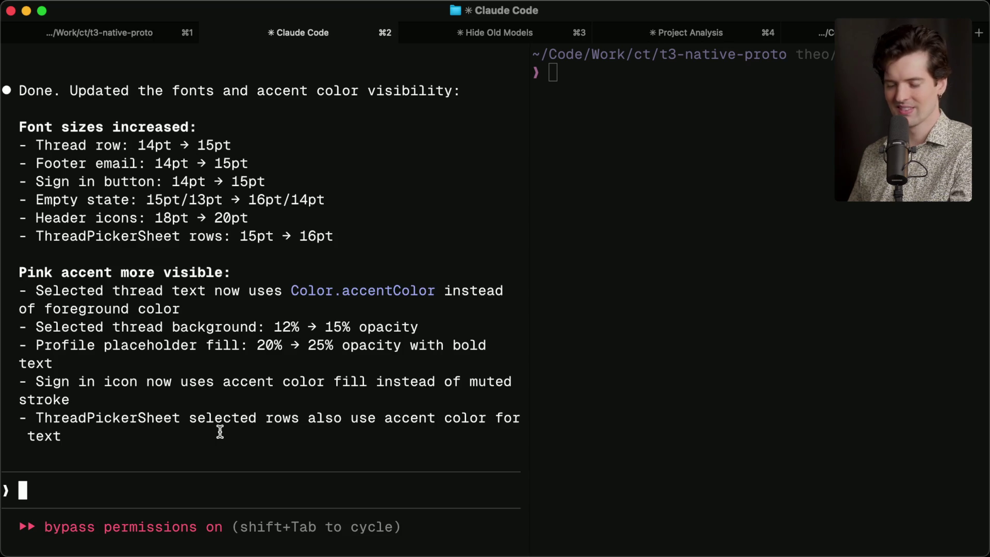
{"action": "key", "text": "super+Tab"}
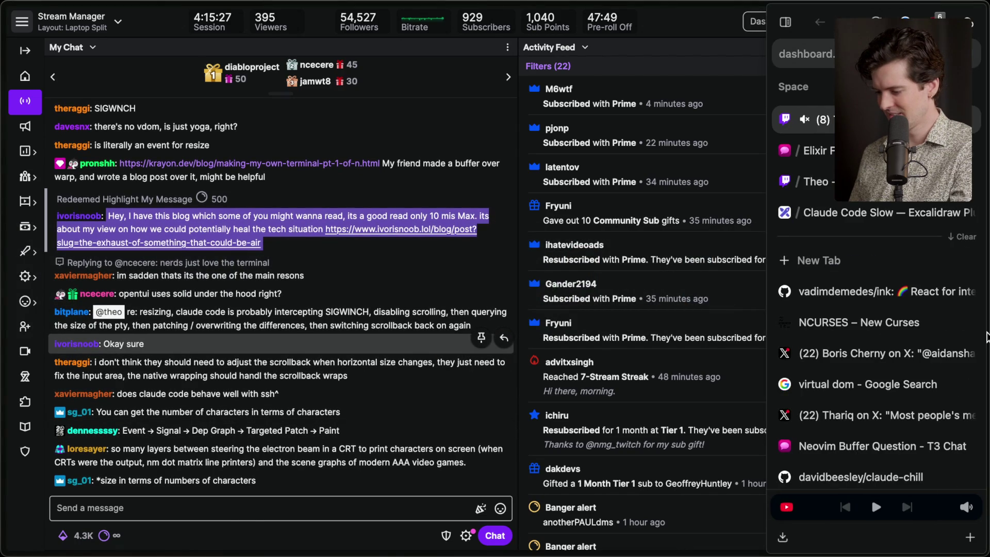
Quit Claude Code and launch Codex from the second tab's shell
{"action": "key", "text": "super+Tab"}
{"action": "key", "text": "ctrl+c"}
{"action": "key", "text": "ctrl+c"}
{"action": "key", "text": "super+3"}
{"action": "key", "text": "super+2"}
{"action": "type", "text": "codex"}
{"action": "key", "text": "Return"}
Resume the auth state UI session with /resume and resize the split to test Codex's reflow
{"action": "type", "text": "/resume"}
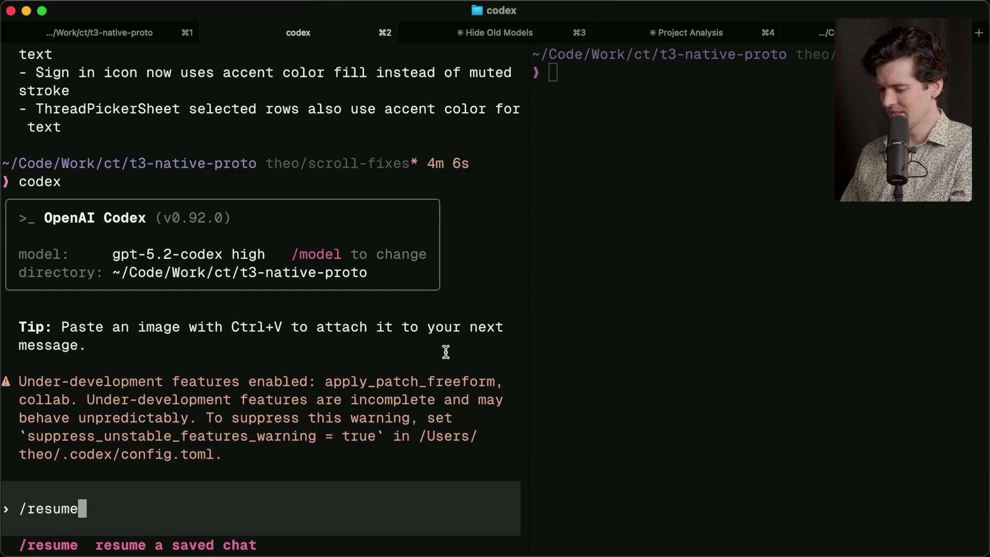
{"action": "key", "text": "BackSpace"}
{"action": "key", "text": "BackSpace"}
{"action": "key", "text": "BackSpace"}
{"action": "type", "text": "resume"}
{"action": "key", "text": "Return"}
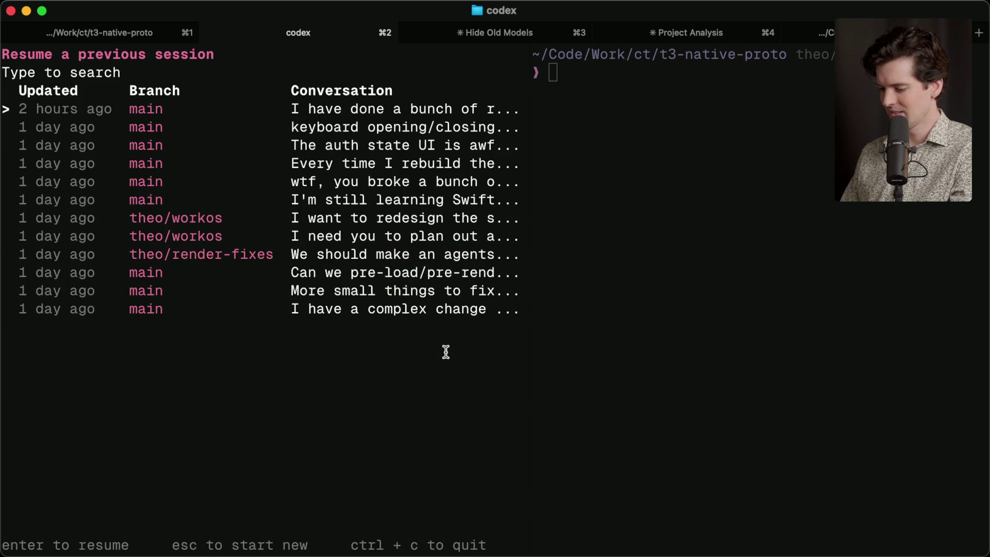
{"action": "key", "text": "Return"}
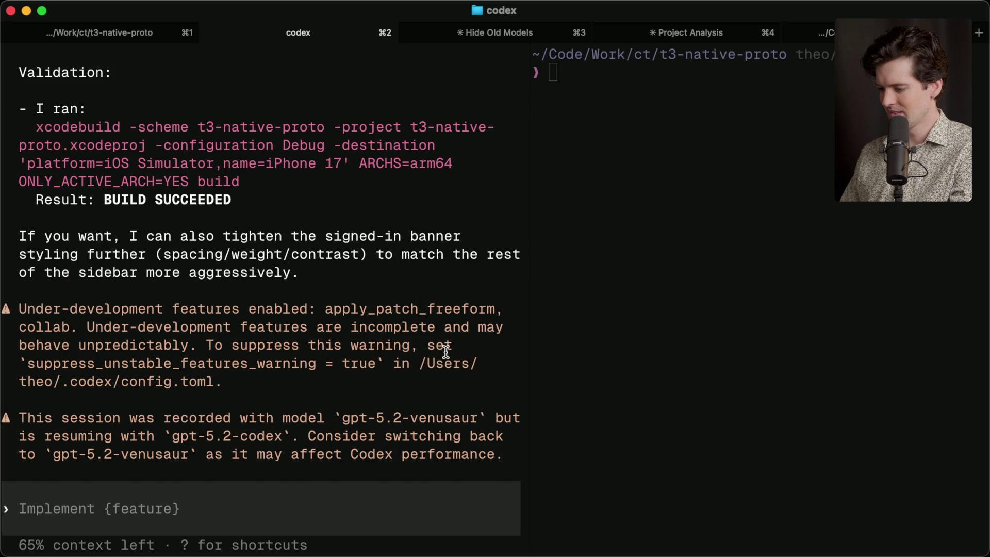
{"action": "mouse_move", "coordinate": [531, 318]}
{"action": "left_mouse_down"}
{"action": "mouse_move", "coordinate": [719, 319]}
{"action": "mouse_move", "coordinate": [411, 332]}
{"action": "mouse_move", "coordinate": [642, 326]}
{"action": "mouse_move", "coordinate": [283, 351]}
{"action": "mouse_move", "coordinate": [591, 326]}
{"action": "left_mouse_up"}
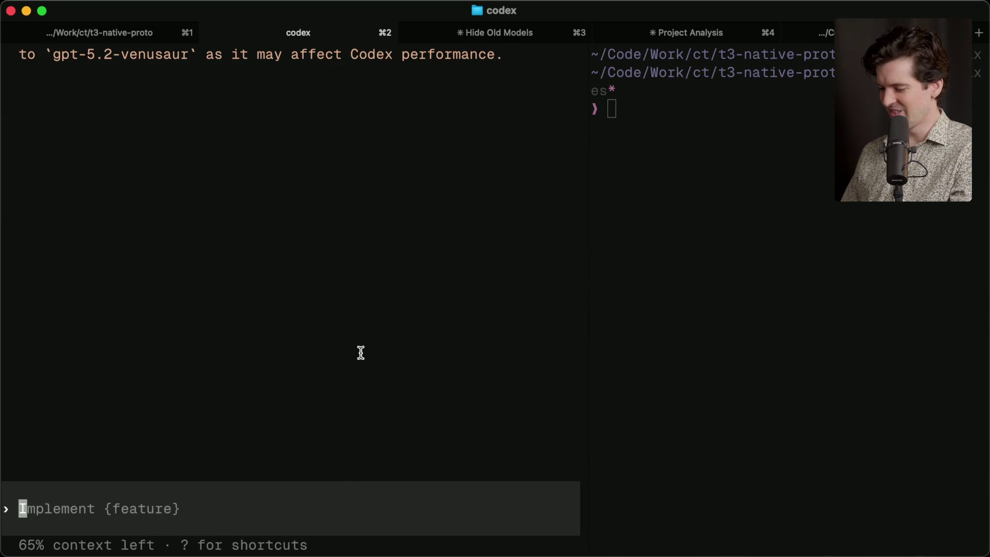
Relaunch Codex, resume the auth state UI session again, then widen and narrow its pane
{"action": "key", "text": "ctrl+c"}
{"action": "key", "text": "ctrl+c"}
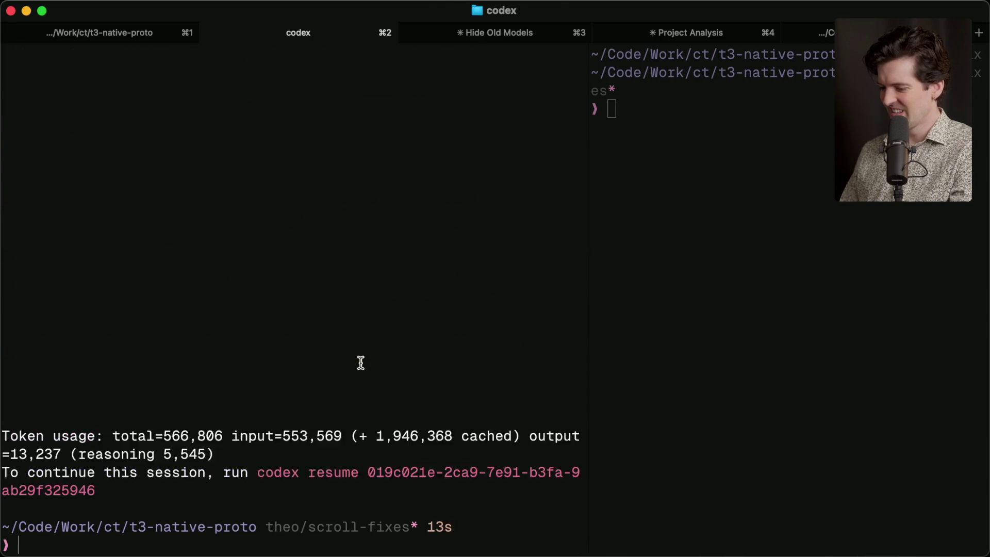
{"action": "key", "text": "Return"}
{"action": "type", "text": "codex"}
{"action": "key", "text": "Return"}
{"action": "type", "text": "/resume"}
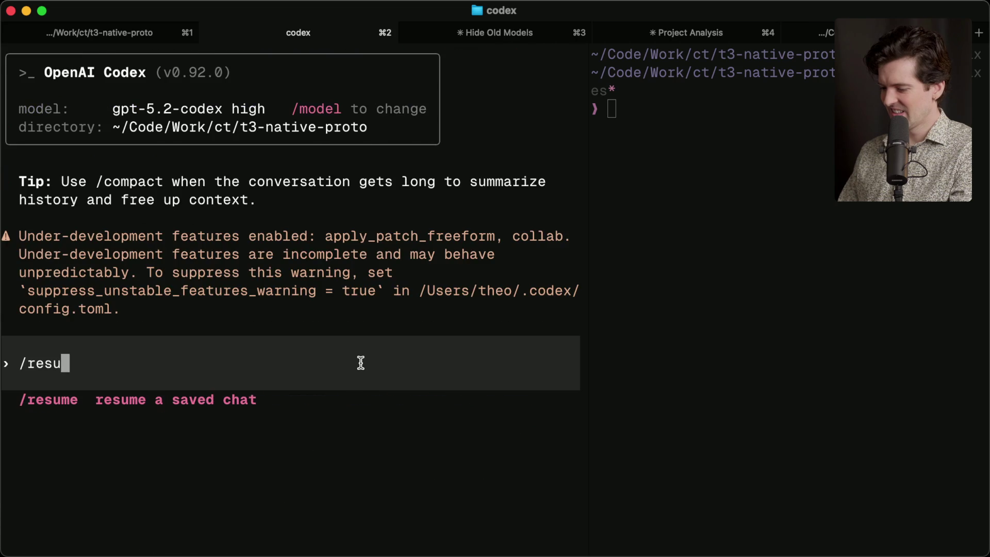
{"action": "key", "text": "Return"}
{"action": "key", "text": "Down"}
{"action": "key", "text": "Down"}
{"action": "key", "text": "Down"}
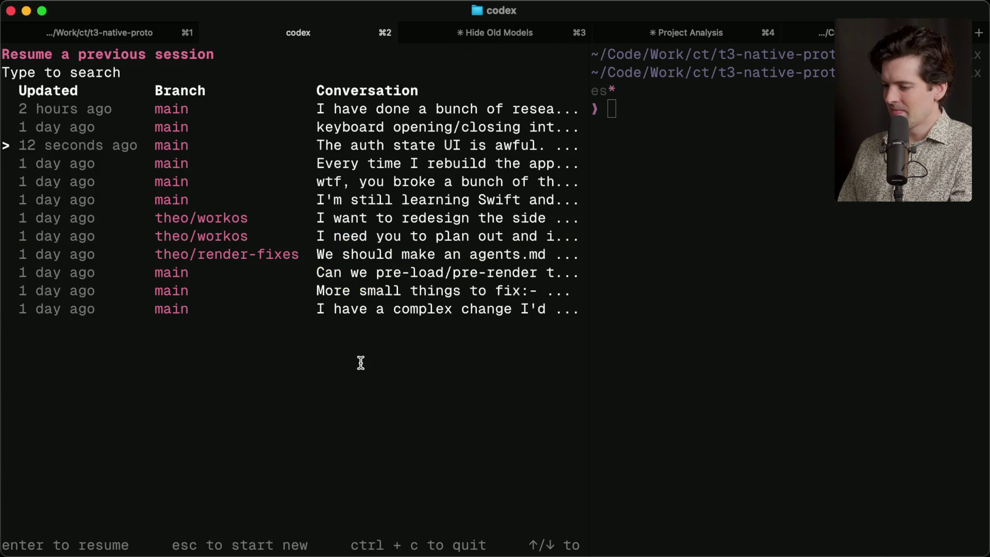
{"action": "key", "text": "Return"}
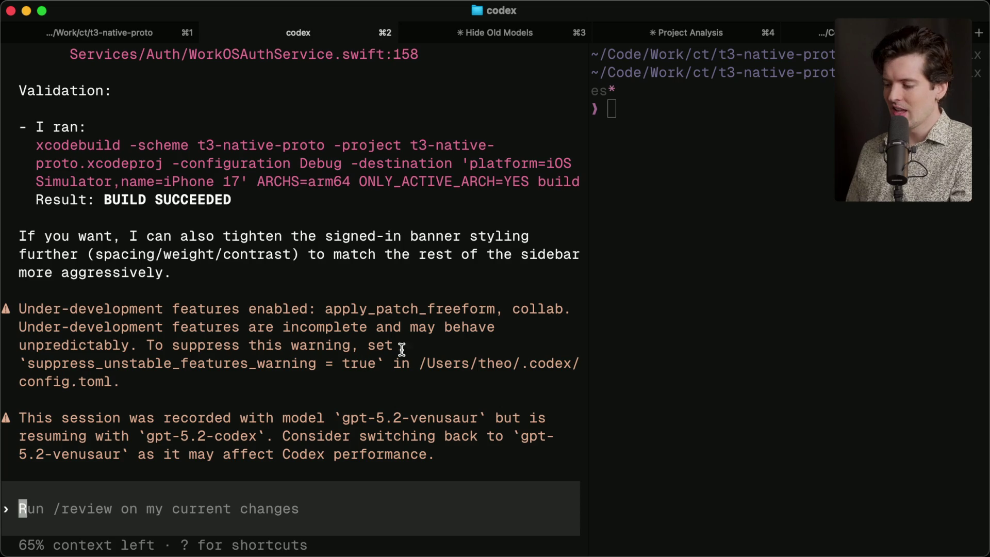
{"action": "left_click_drag", "start_coordinate": [590, 343], "coordinate": [749, 346]}
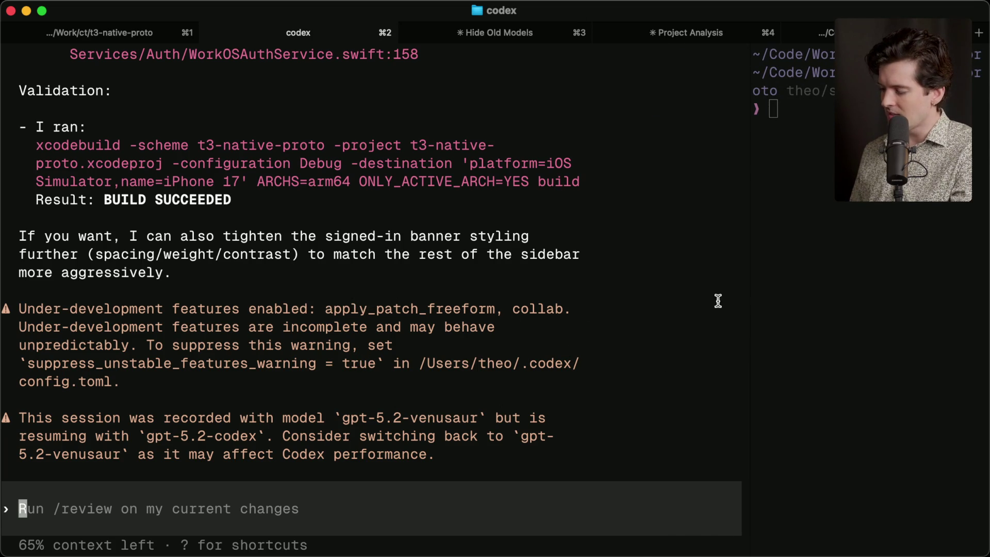
{"action": "left_click_drag", "start_coordinate": [746, 293], "coordinate": [486, 331]}
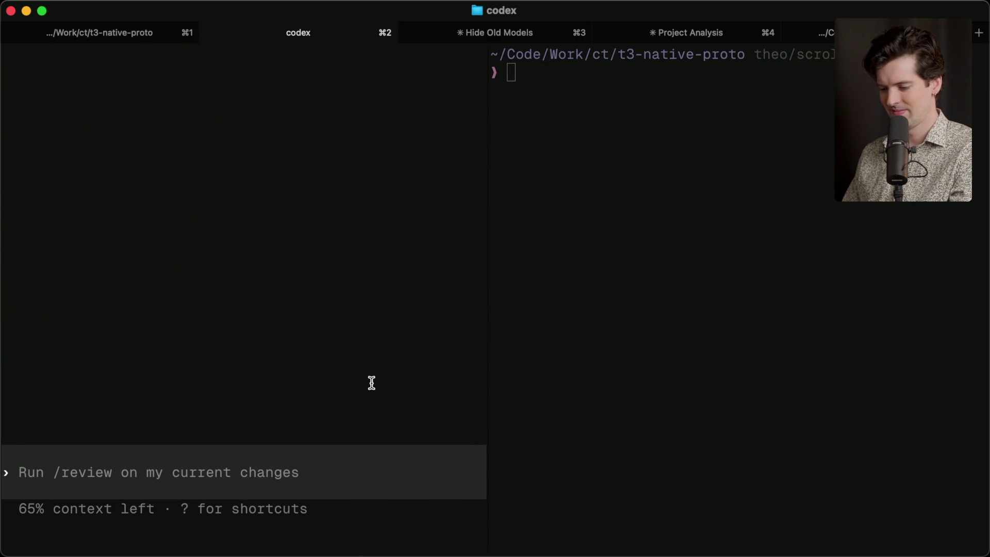
Send 'hi' to Codex and widen its pane in two drags to watch the reflow
{"action": "type", "text": "ay"}
{"action": "key", "text": "BackSpace"}
{"action": "key", "text": "BackSpace"}
{"action": "type", "text": "/cl"}
{"action": "key", "text": "BackSpace"}
{"action": "key", "text": "BackSpace"}
{"action": "key", "text": "BackSpace"}
{"action": "type", "text": "hi"}
{"action": "key", "text": "Return"}
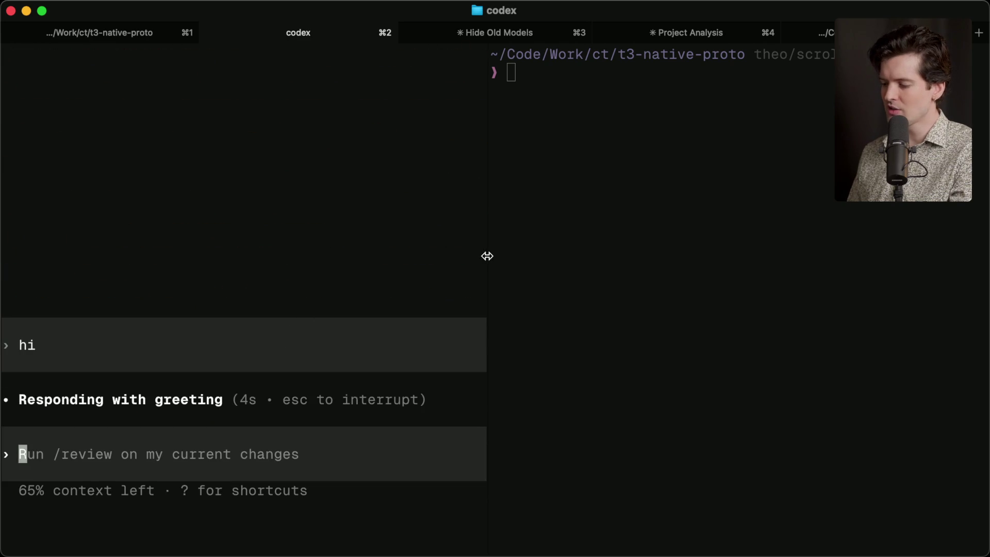
{"action": "left_click_drag", "start_coordinate": [486, 256], "coordinate": [643, 263]}
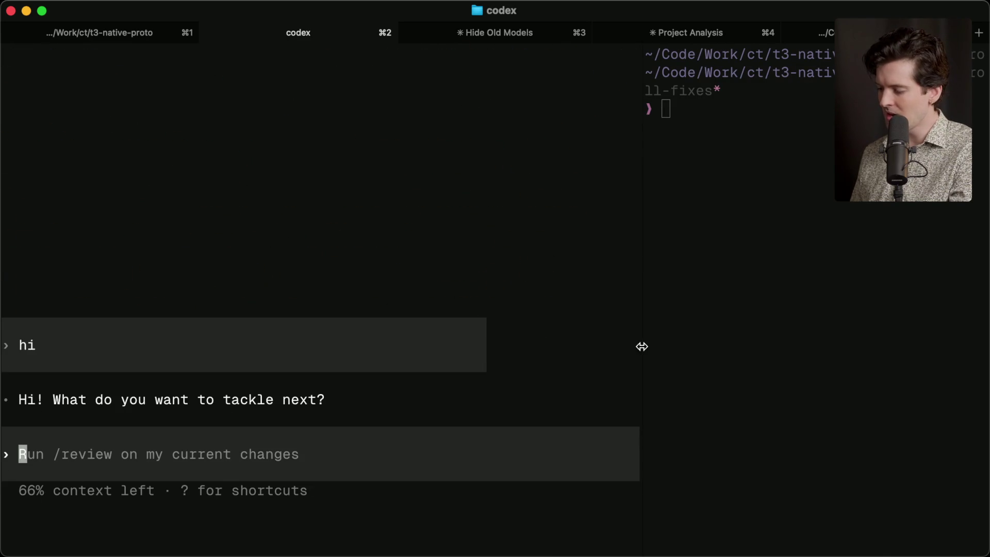
{"action": "left_click_drag", "start_coordinate": [641, 346], "coordinate": [715, 347]}
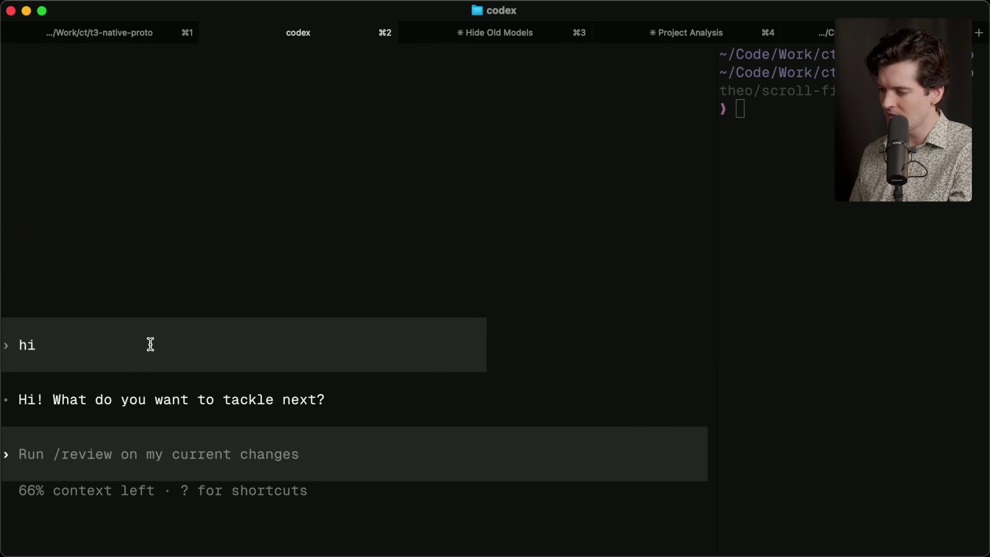
Quit Codex, launch Claude Code with cc, and resume the Sidebar Redesign session via /resume
{"action": "key", "text": "ctrl+c"}
{"action": "key", "text": "ctrl+c"}
{"action": "key", "text": "Return"}
{"action": "type", "text": "c"}
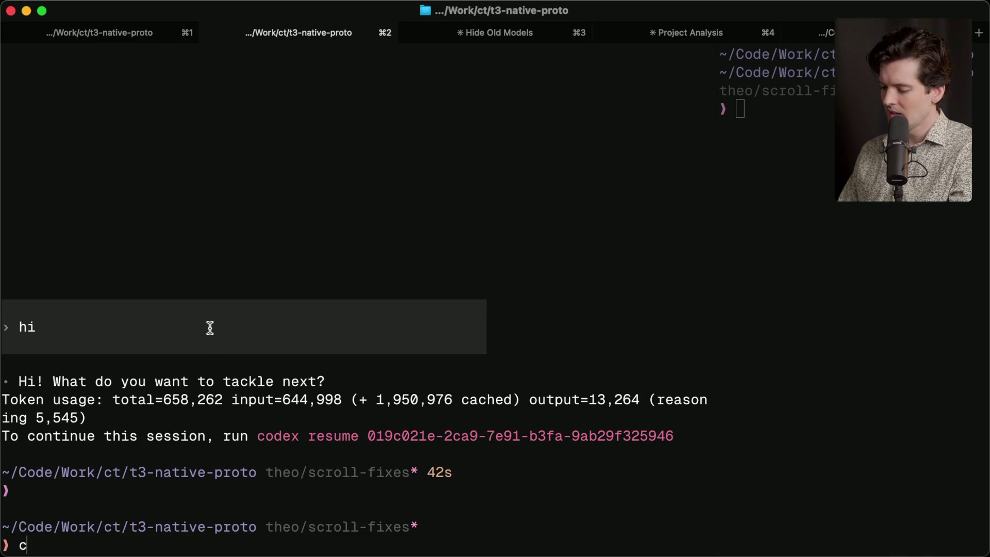
{"action": "type", "text": "c"}
{"action": "key", "text": "Return"}
{"action": "type", "text": "/resume"}
{"action": "key", "text": "Return"}
Resume Sidebar Redesign, ask 'Tell me more', and narrow then re-widen the pane during the reply
{"action": "key", "text": "Down"}
{"action": "key", "text": "Down"}
{"action": "key", "text": "Down"}
{"action": "key", "text": "Return"}
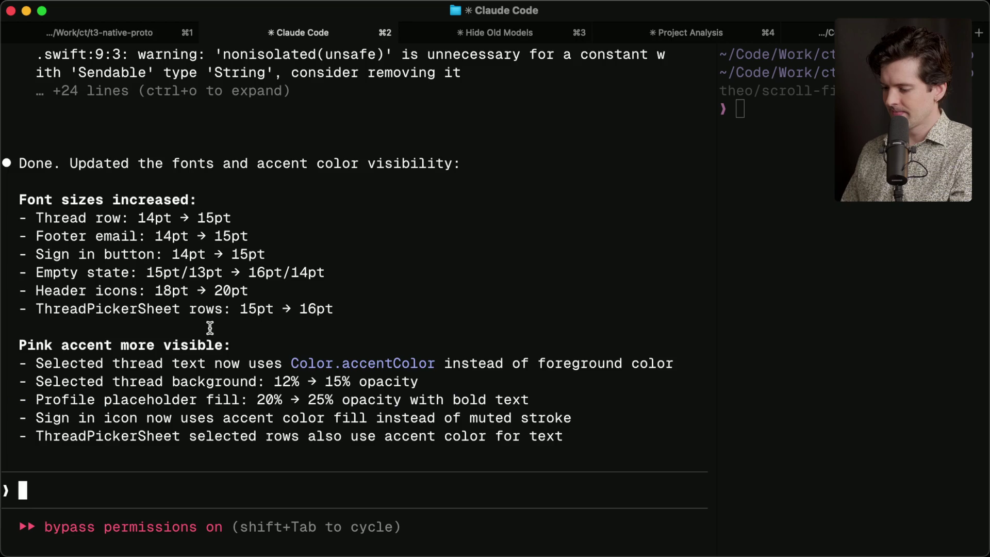
{"action": "type", "text": "Tell me"}
{"action": "key", "text": "BackSpace"}
{"action": "key", "text": "BackSpace"}
{"action": "key", "text": "BackSpace"}
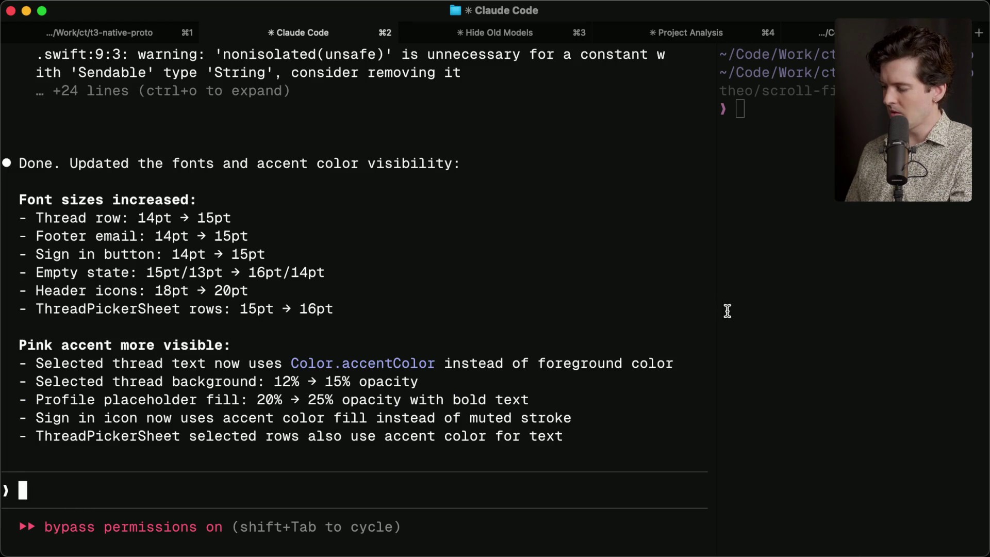
{"action": "left_click_drag", "start_coordinate": [717, 311], "coordinate": [491, 314]}
{"action": "type", "text": "Tell me more"}
{"action": "key", "text": "Return"}
{"action": "mouse_move", "coordinate": [494, 316]}
{"action": "left_mouse_down"}
{"action": "mouse_move", "coordinate": [724, 317]}
{"action": "mouse_move", "coordinate": [579, 314]}
{"action": "mouse_move", "coordinate": [710, 311]}
{"action": "left_mouse_up"}
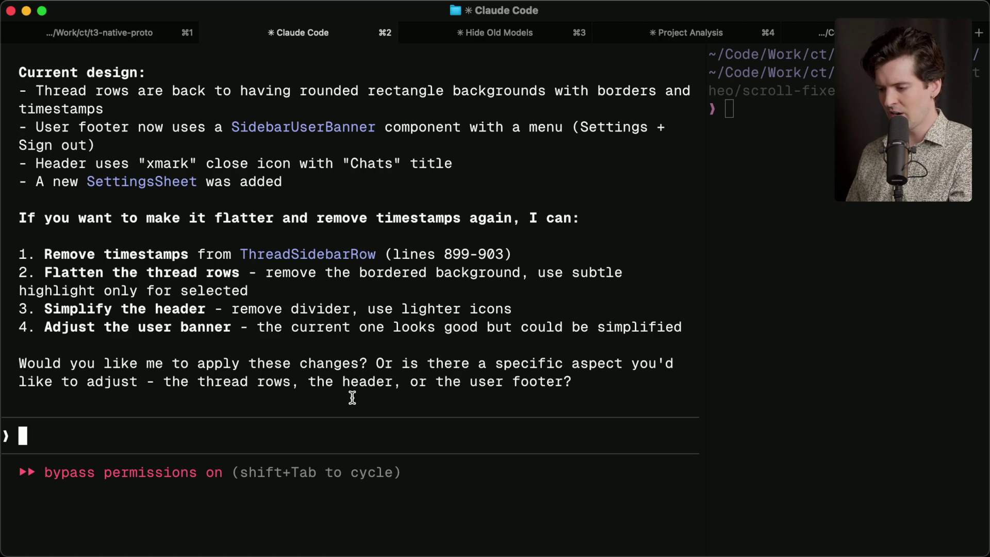
{"action": "key", "text": "super+Tab"}
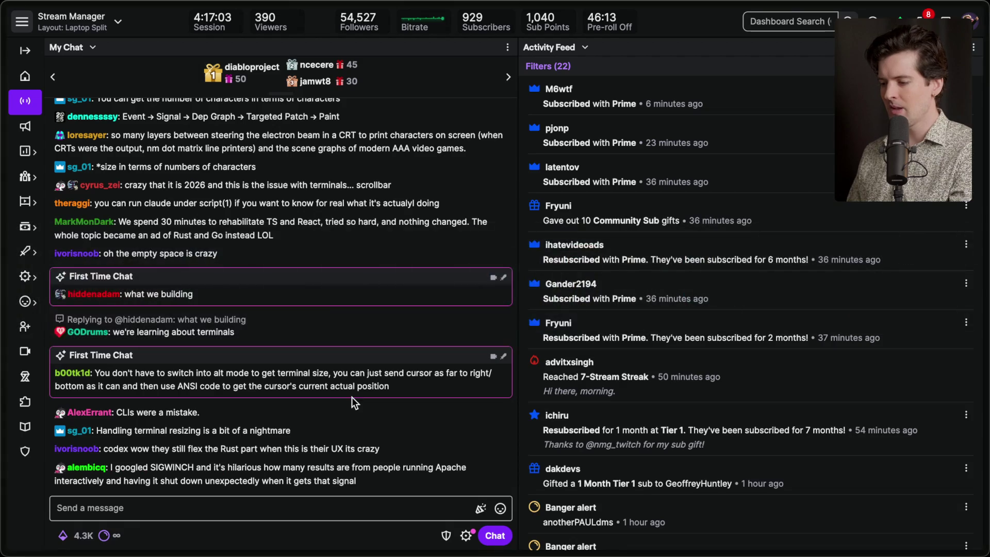
In the Claude Code Slow drawing, add the line '2. They are familiar with web' below point 1
{"action": "mouse_move", "coordinate": [985, 287]}
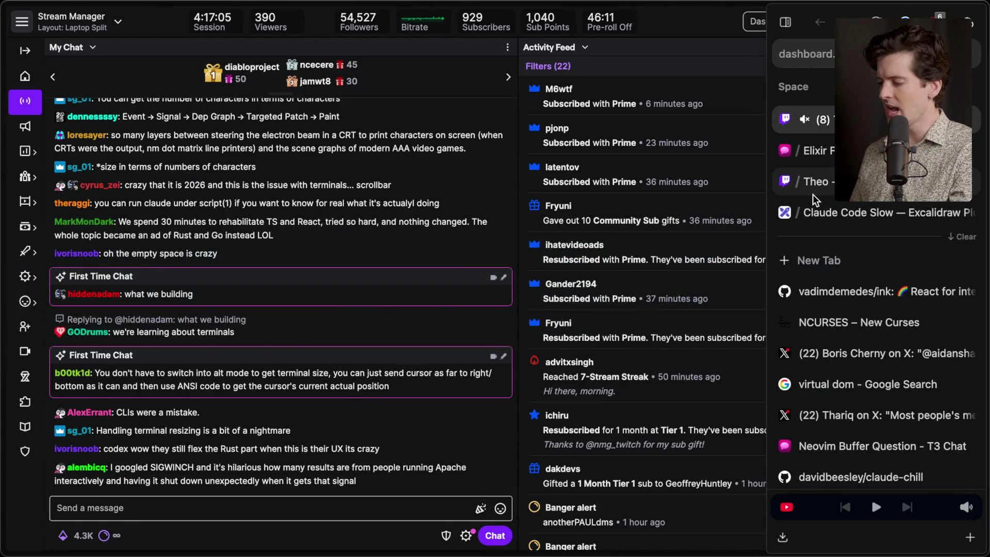
{"action": "left_click", "coordinate": [824, 207]}
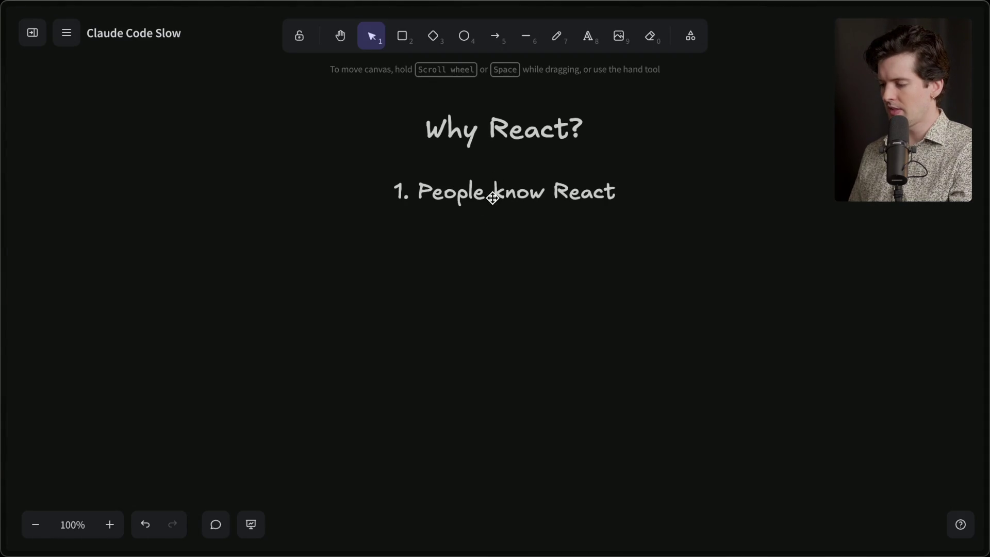
{"action": "double_click", "coordinate": [492, 197]}
{"action": "key", "text": "Right"}
{"action": "key", "text": "Return"}
{"action": "type", "text": "2. "}
{"action": "type", "text": "They now"}
{"action": "key", "text": "BackSpace"}
{"action": "key", "text": "BackSpace"}
{"action": "key", "text": "BackSpace"}
{"action": "type", "text": "are familiar with web"}
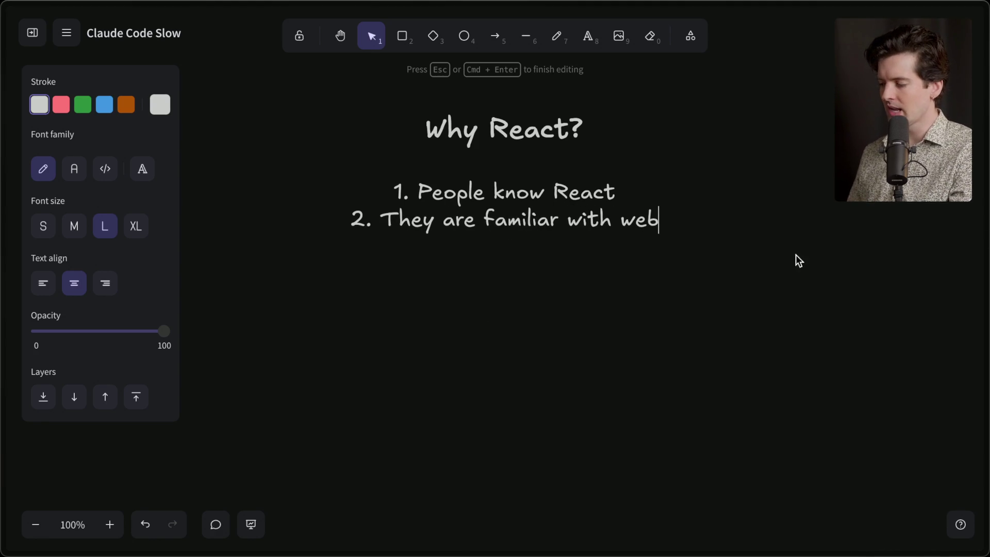
Open the T3 Chat Elixir thread and narrow then restore the browser window to show reflow
{"action": "mouse_move", "coordinate": [986, 299]}
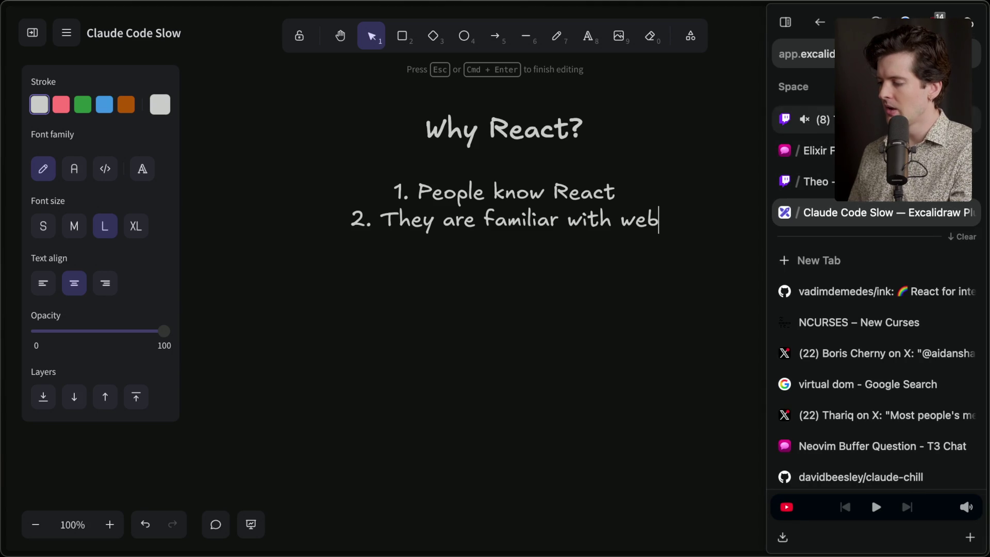
{"action": "left_click", "coordinate": [814, 150]}
{"action": "mouse_move", "coordinate": [985, 147]}
{"action": "left_mouse_down"}
{"action": "mouse_move", "coordinate": [630, 155]}
{"action": "mouse_move", "coordinate": [516, 168]}
{"action": "mouse_move", "coordinate": [706, 188]}
{"action": "mouse_move", "coordinate": [532, 199]}
{"action": "left_mouse_up"}
{"action": "mouse_move", "coordinate": [732, 207]}
{"action": "left_mouse_down"}
{"action": "mouse_move", "coordinate": [576, 215]}
{"action": "mouse_move", "coordinate": [986, 217]}
{"action": "left_mouse_up"}
Flip between the Ink repository and NCURSES – New Curses tabs
{"action": "mouse_move", "coordinate": [985, 320]}
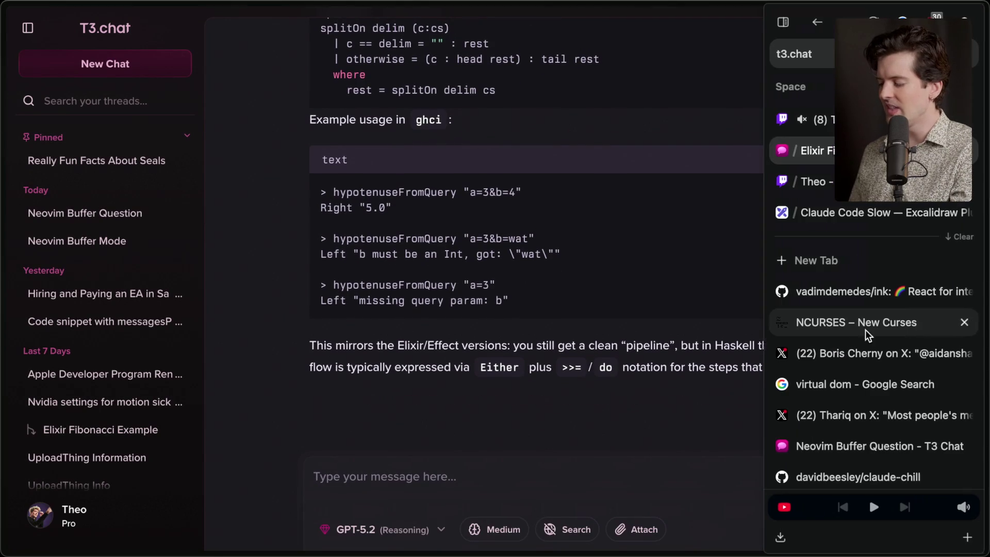
{"action": "left_click", "coordinate": [849, 294]}
{"action": "left_click", "coordinate": [844, 324]}
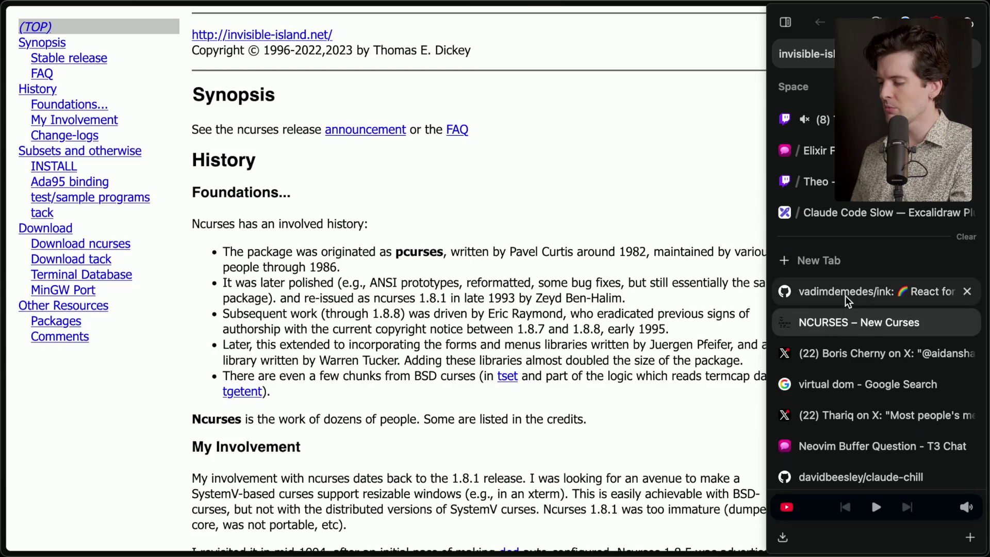
{"action": "left_click", "coordinate": [849, 293]}
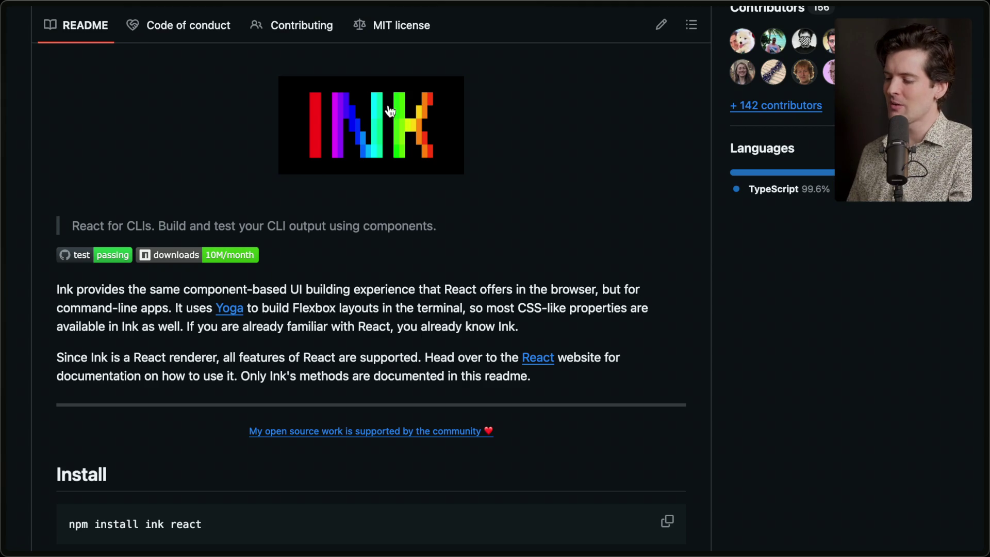
Open the Yoga link in a new tab and skim its README, highlighting the flexbox layout engine description
{"action": "left_click", "coordinate": [228, 312], "text": "super"}
{"action": "mouse_move", "coordinate": [985, 289]}
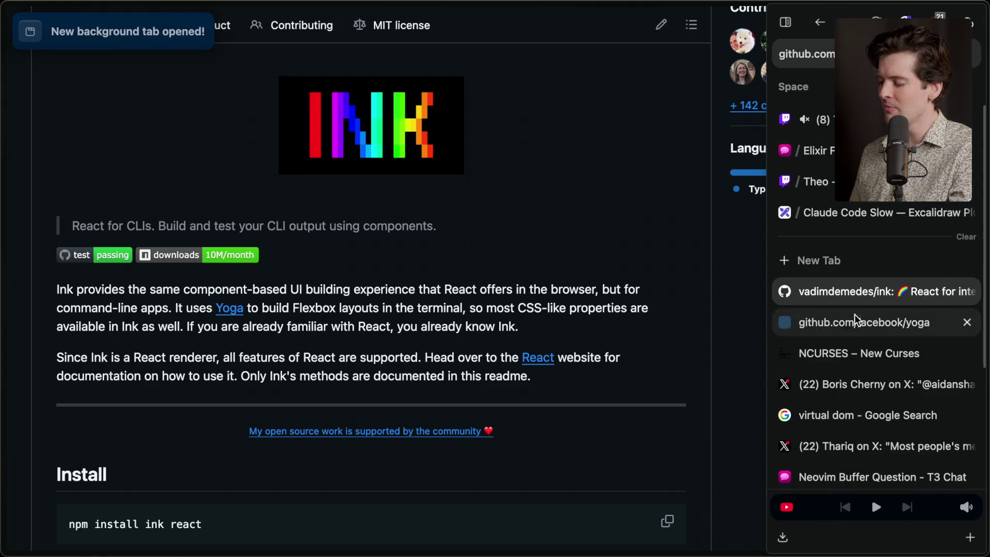
{"action": "left_click", "coordinate": [804, 323]}
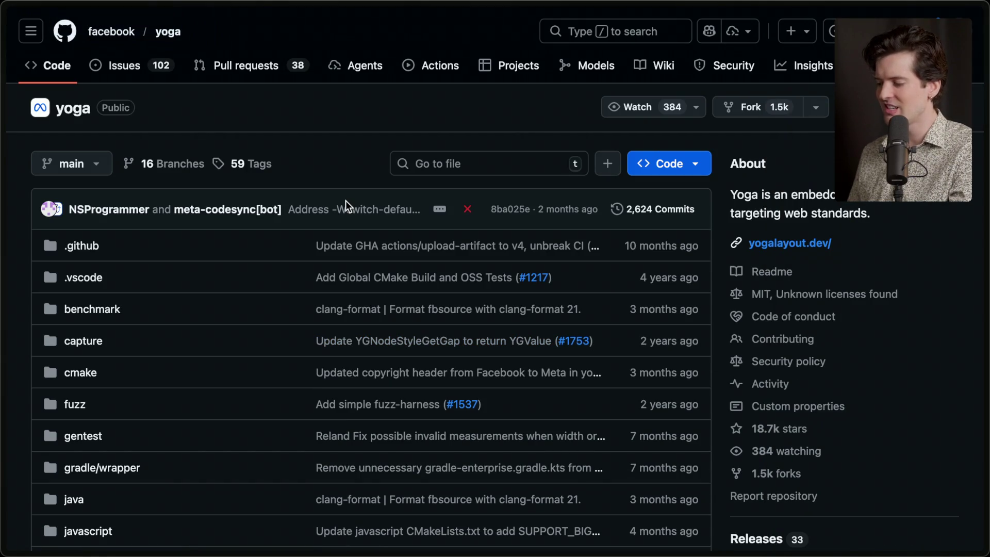
{"action": "scroll", "coordinate": [345, 201], "scroll_direction": "down", "scroll_amount": 20}
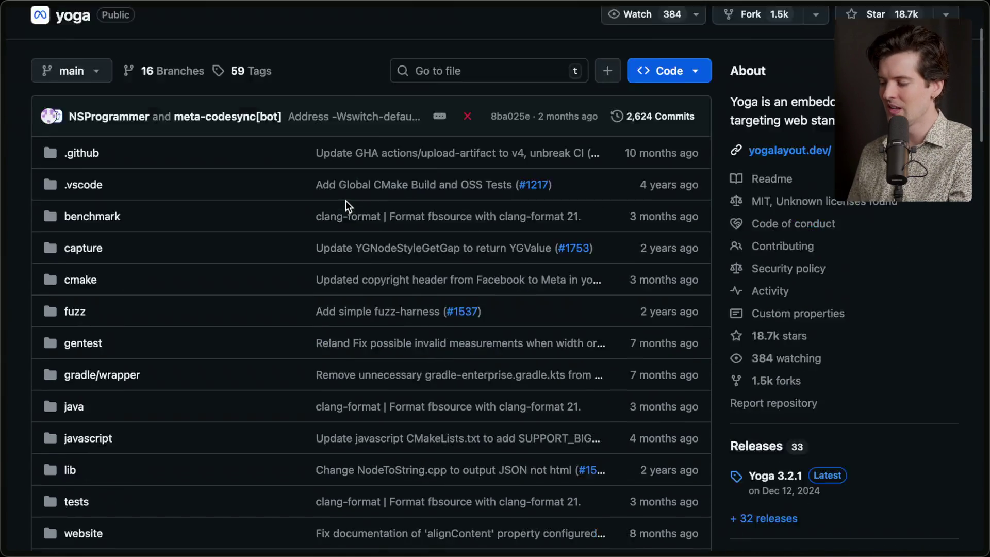
{"action": "scroll", "coordinate": [347, 206], "scroll_direction": "up", "scroll_amount": 2}
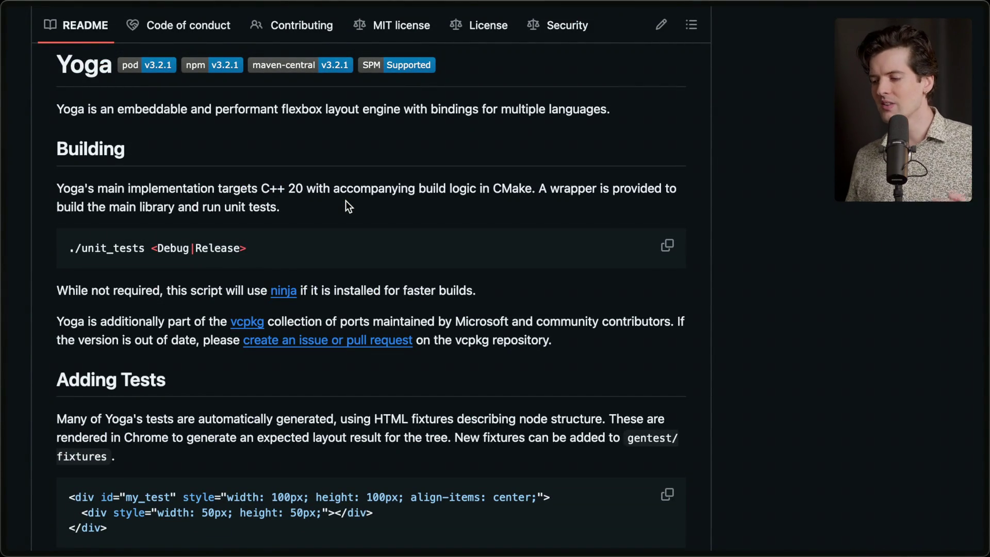
{"action": "scroll", "coordinate": [346, 205], "scroll_direction": "up", "scroll_amount": 2}
{"action": "left_click_drag", "start_coordinate": [284, 149], "coordinate": [567, 149]}
{"action": "left_click", "coordinate": [565, 149]}
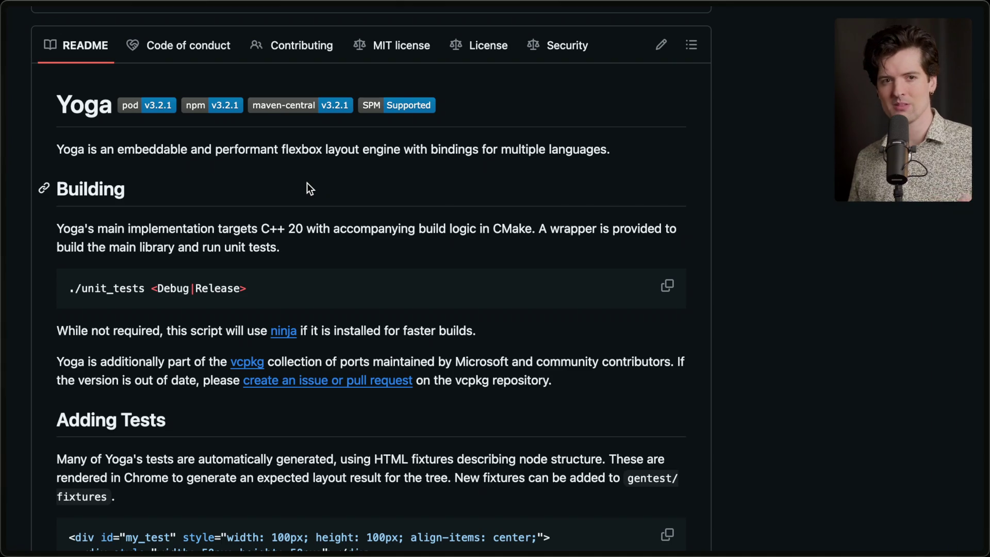
Return to the Ink README, then switch to the Twitch Stream Manager chat
{"action": "left_click", "coordinate": [860, 295]}
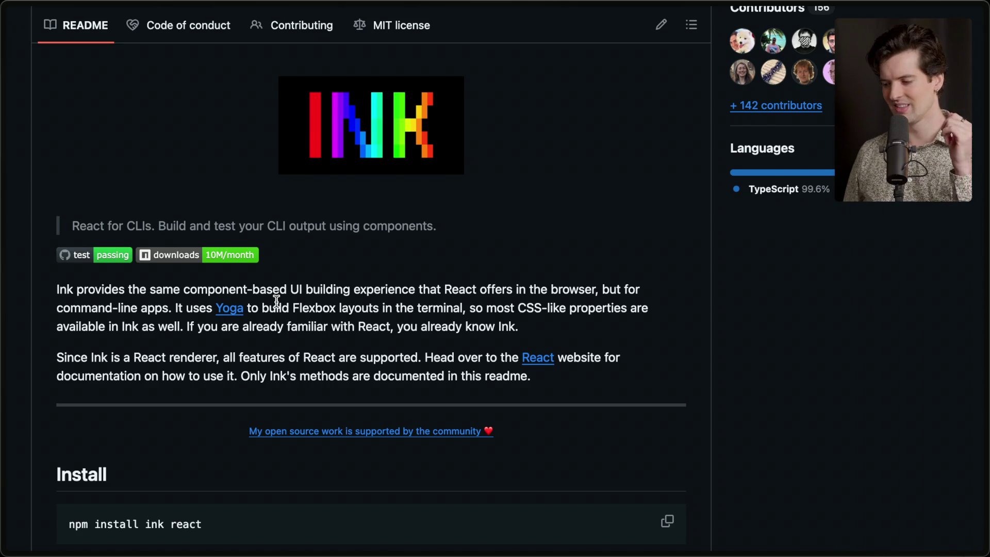
{"action": "mouse_move", "coordinate": [986, 279]}
{"action": "left_click", "coordinate": [794, 118]}
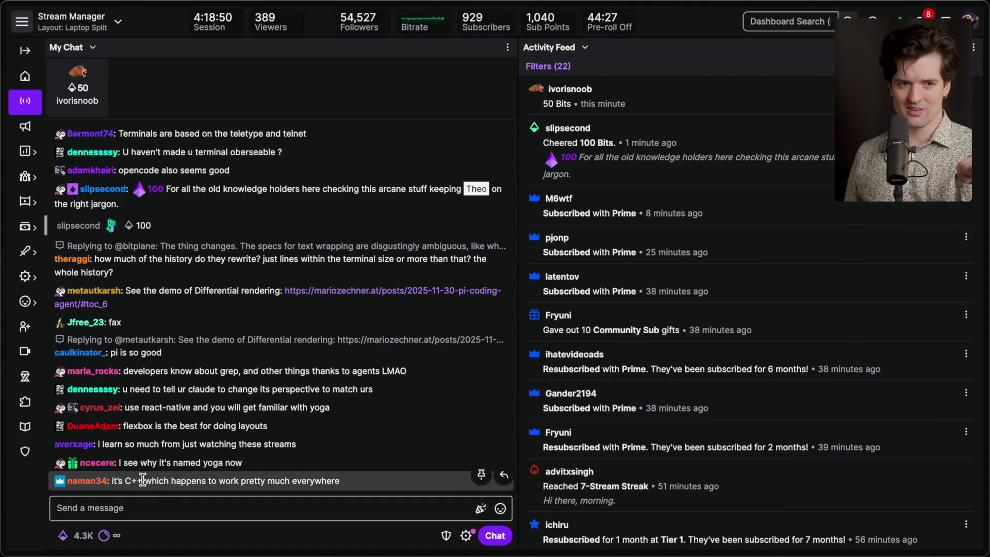
Highlight the C++ chat comment and a chatter's username, then switch to the facebook/yoga tab
{"action": "left_click_drag", "start_coordinate": [125, 479], "coordinate": [248, 479]}
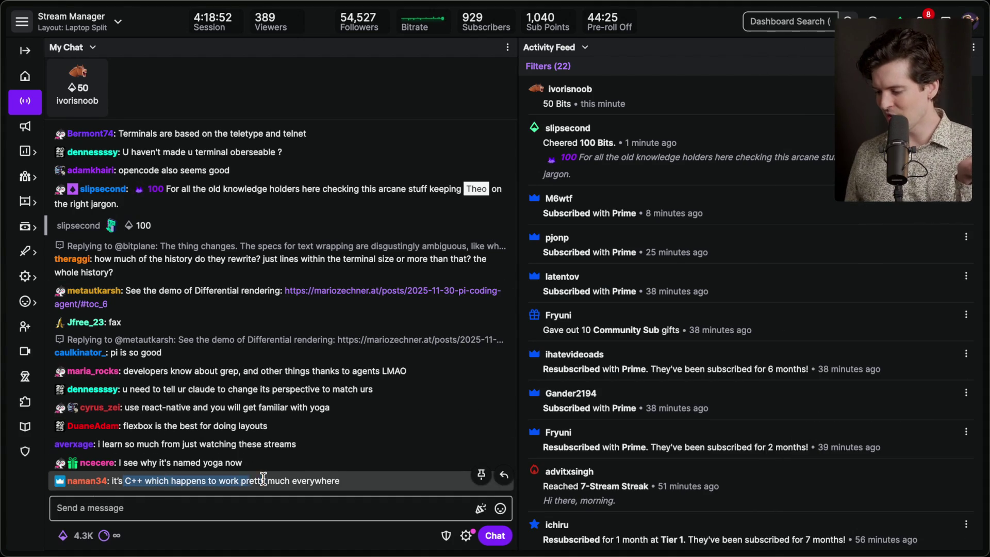
{"action": "left_click", "coordinate": [367, 481]}
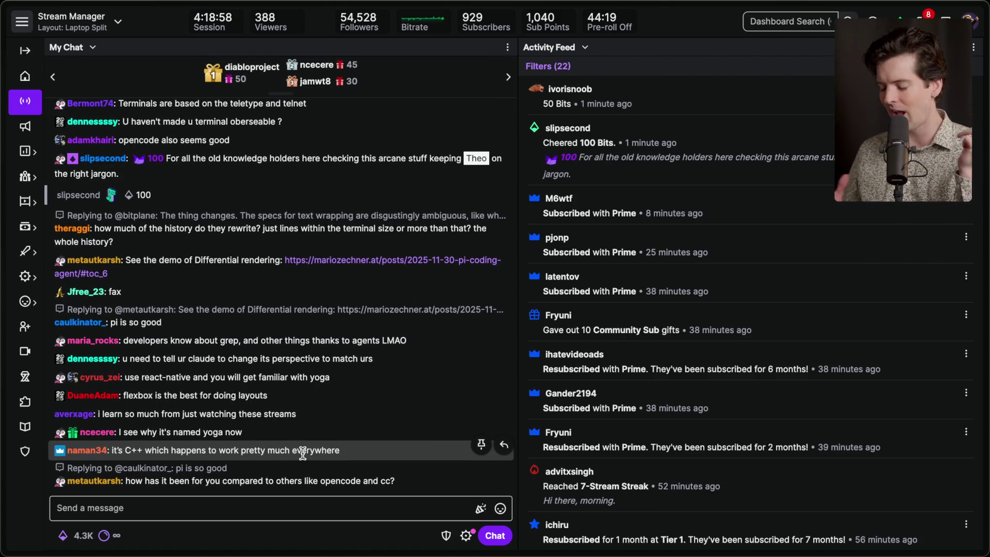
{"action": "mouse_move", "coordinate": [916, 497]}
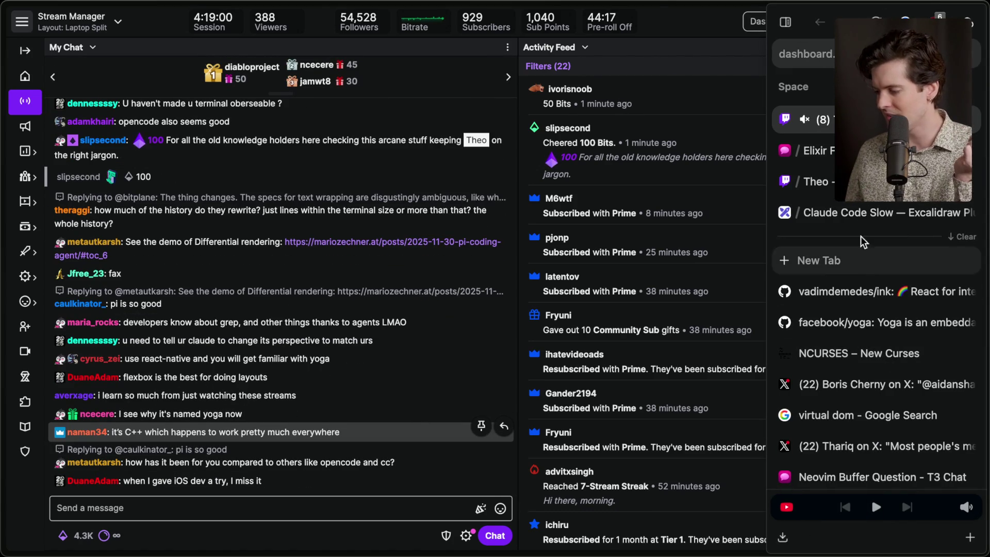
{"action": "double_click", "coordinate": [122, 343]}
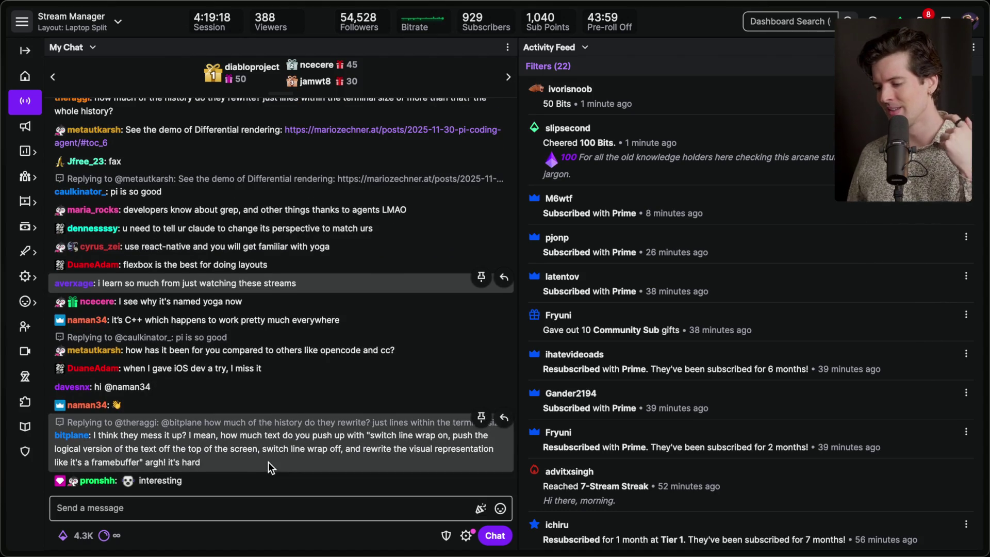
{"action": "mouse_move", "coordinate": [986, 299]}
{"action": "left_click", "coordinate": [842, 320]}
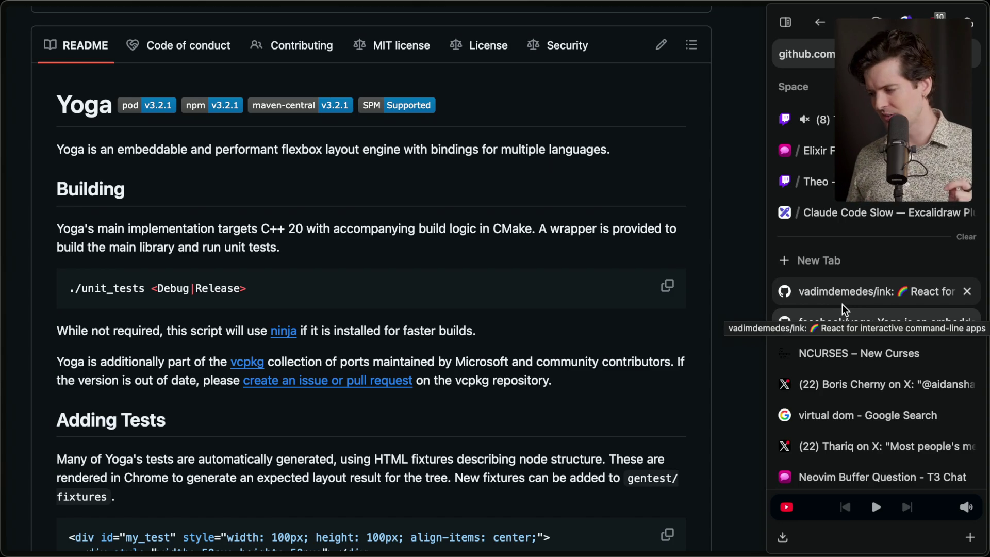
Switch back to the Ink README, scroll through it, then open the Claude Code Slow drawing
{"action": "left_click", "coordinate": [851, 299]}
{"action": "scroll", "coordinate": [456, 314], "scroll_direction": "up", "scroll_amount": 3}
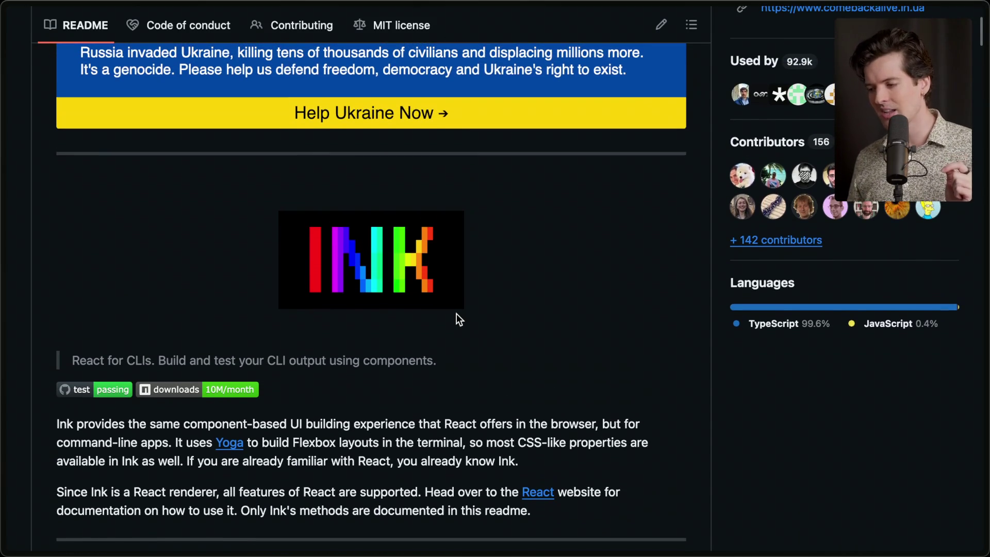
{"action": "scroll", "coordinate": [457, 313], "scroll_direction": "down", "scroll_amount": 3}
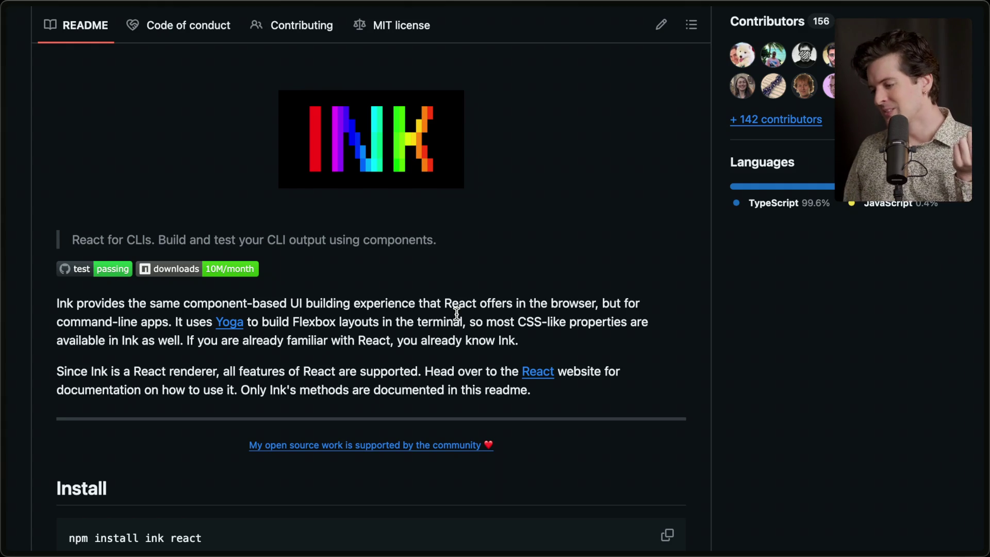
{"action": "mouse_move", "coordinate": [982, 255]}
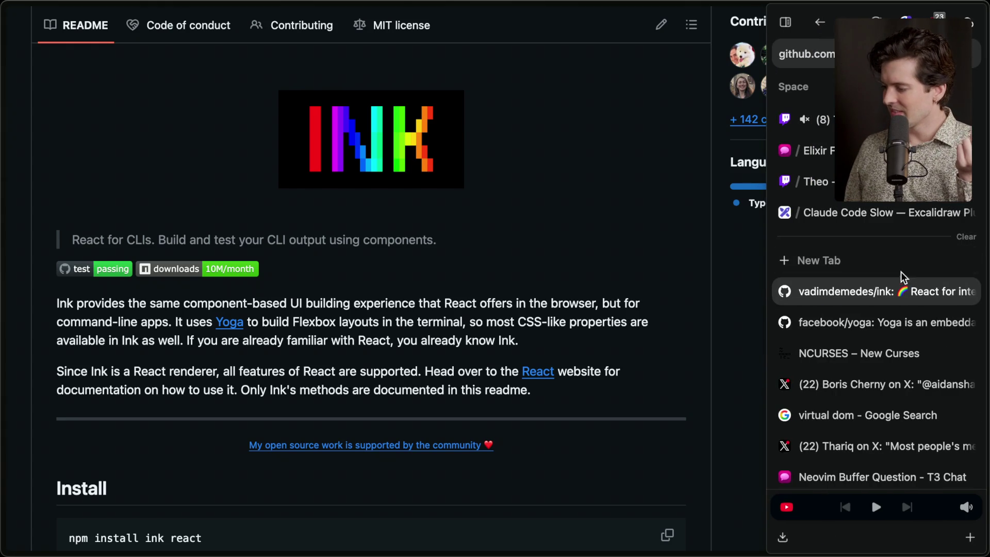
{"action": "left_click", "coordinate": [860, 222]}
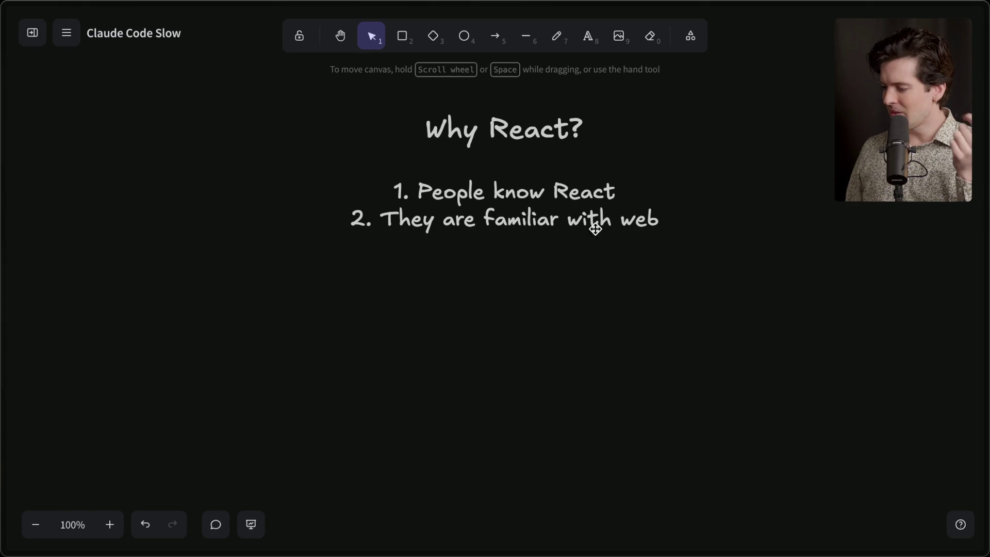
{"action": "left_click", "coordinate": [569, 228]}
{"action": "left_click", "coordinate": [680, 230]}
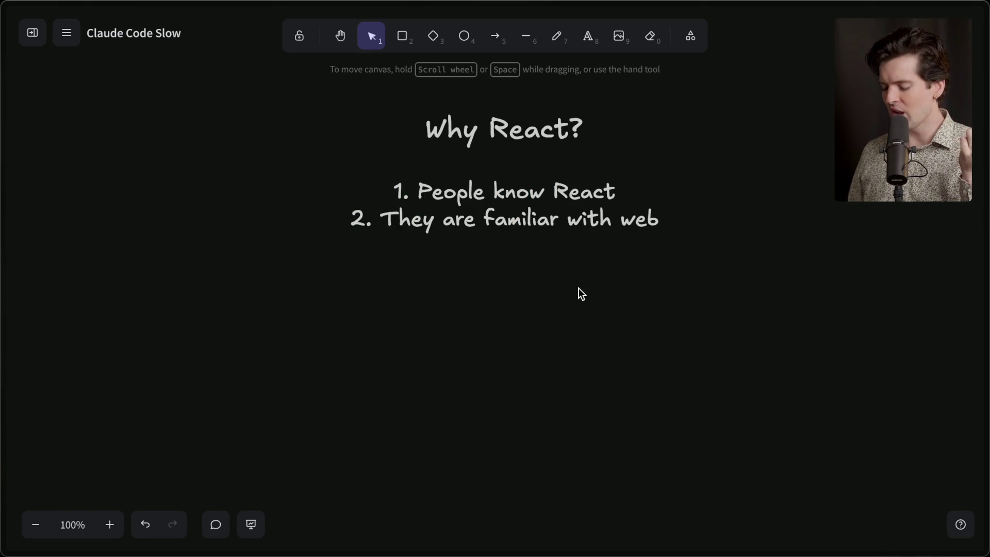
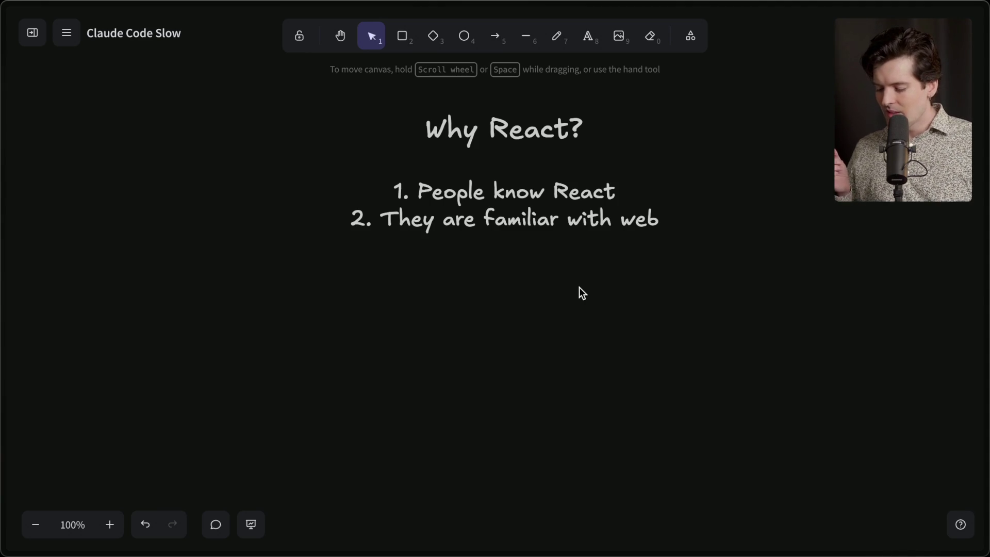
Duplicate the 'Why React?' title lower down and retype it as "Meta's Weird Way Of Thinking"
{"action": "mouse_move", "coordinate": [502, 129]}
{"action": "left_mouse_down"}
{"action": "mouse_move", "coordinate": [494, 133]}
{"action": "mouse_move", "coordinate": [523, 335]}
{"action": "mouse_move", "coordinate": [503, 344]}
{"action": "left_mouse_up"}
{"action": "key", "text": "Return"}
{"action": "type", "text": "Meta's"}
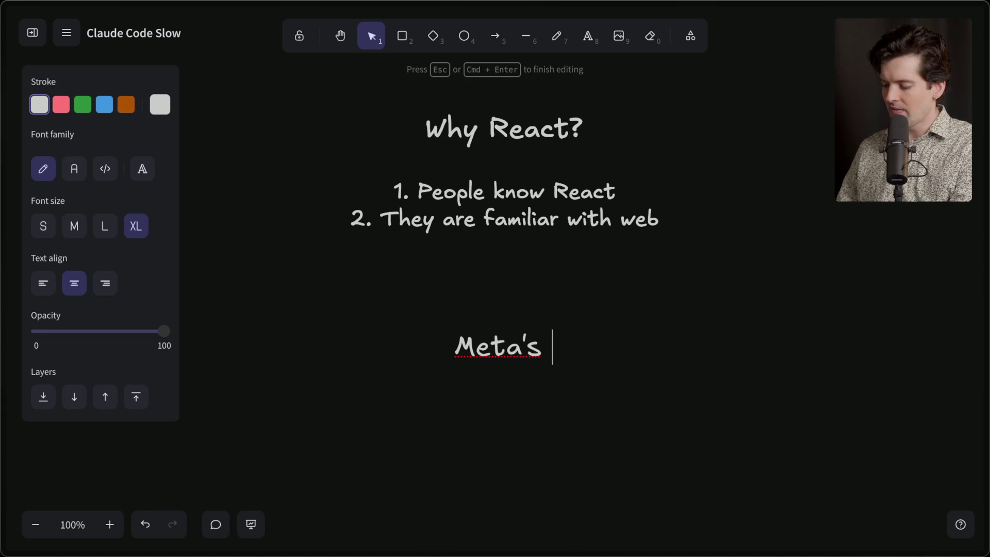
{"action": "type", "text": " Weird "}
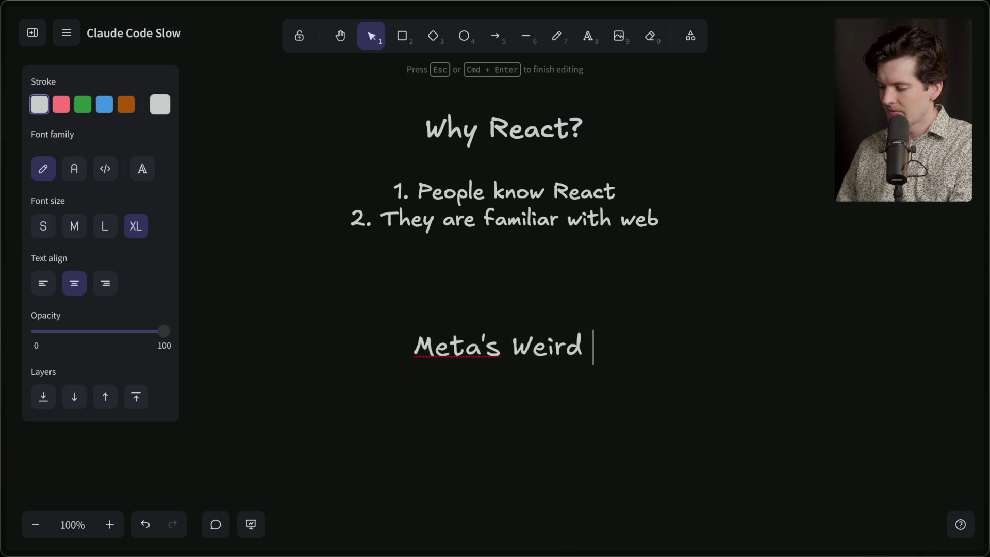
{"action": "type", "text": "Way Of Thinking"}
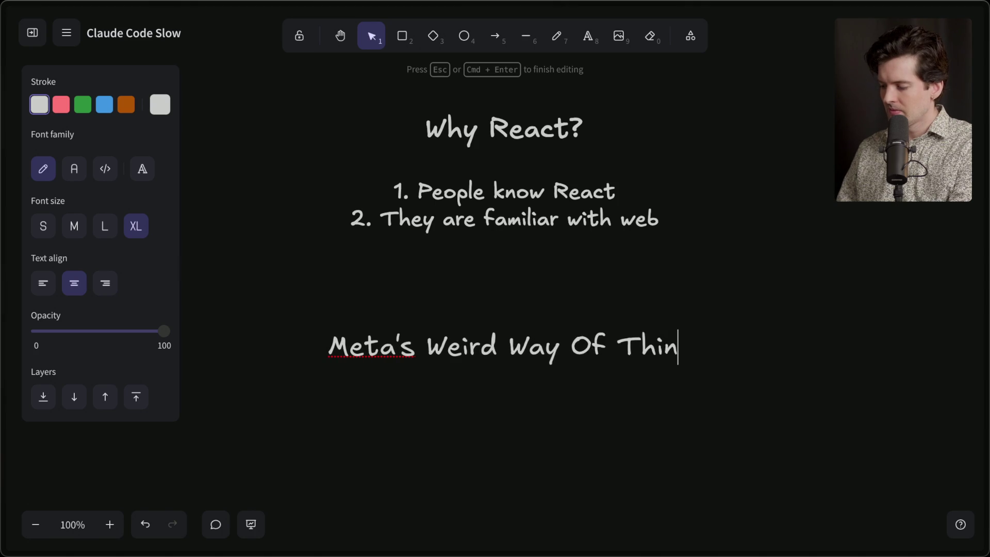
{"action": "left_click", "coordinate": [489, 486]}
Place a copy of the numbered list beneath the new heading and start editing it
{"action": "scroll", "coordinate": [489, 393], "scroll_direction": "down", "scroll_amount": 4}
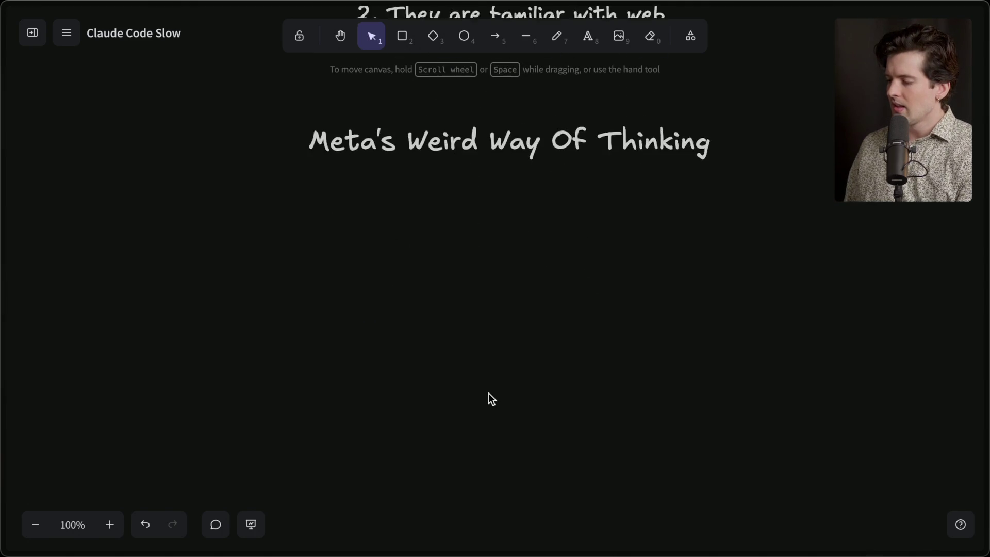
{"action": "scroll", "coordinate": [491, 398], "scroll_direction": "up", "scroll_amount": 3}
{"action": "left_click", "coordinate": [495, 214]}
{"action": "left_click_drag", "start_coordinate": [495, 215], "coordinate": [494, 415], "text": "alt"}
{"action": "scroll", "coordinate": [492, 410], "scroll_direction": "down", "scroll_amount": 5}
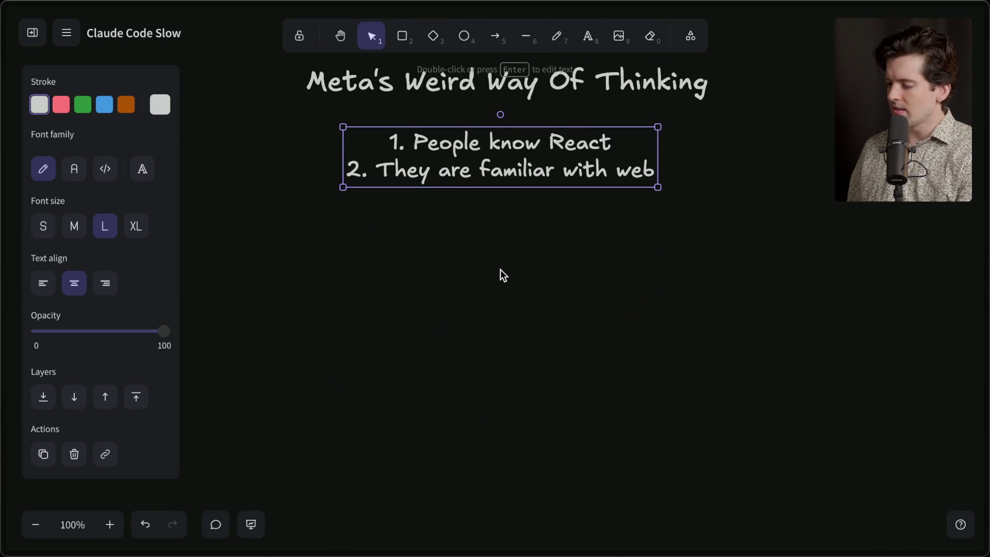
{"action": "double_click", "coordinate": [507, 169]}
Replace the copied list with bullets Hack (php rewrite in c++), React Compiler and Hermes
{"action": "key", "text": "ctrl+a"}
{"action": "type", "text": "- "}
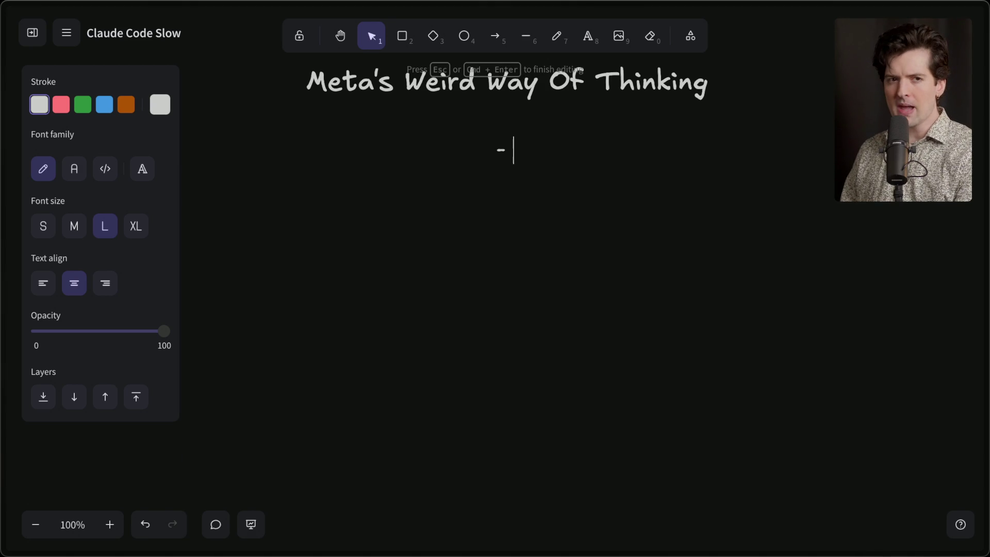
{"action": "type", "text": "H"}
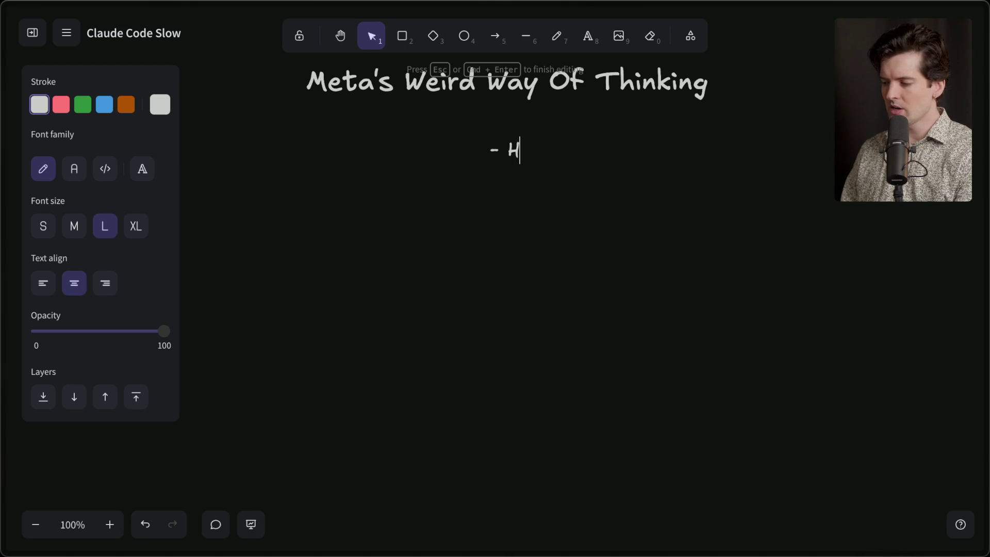
{"action": "type", "text": "ack (php re"}
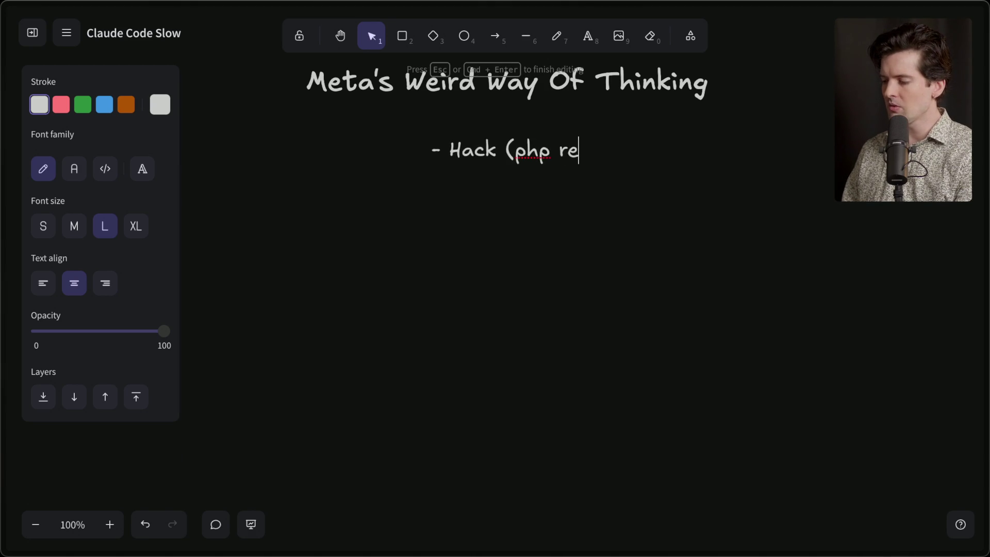
{"action": "type", "text": "write in c++)"}
{"action": "key", "text": "Return"}
{"action": "type", "text": "-"}
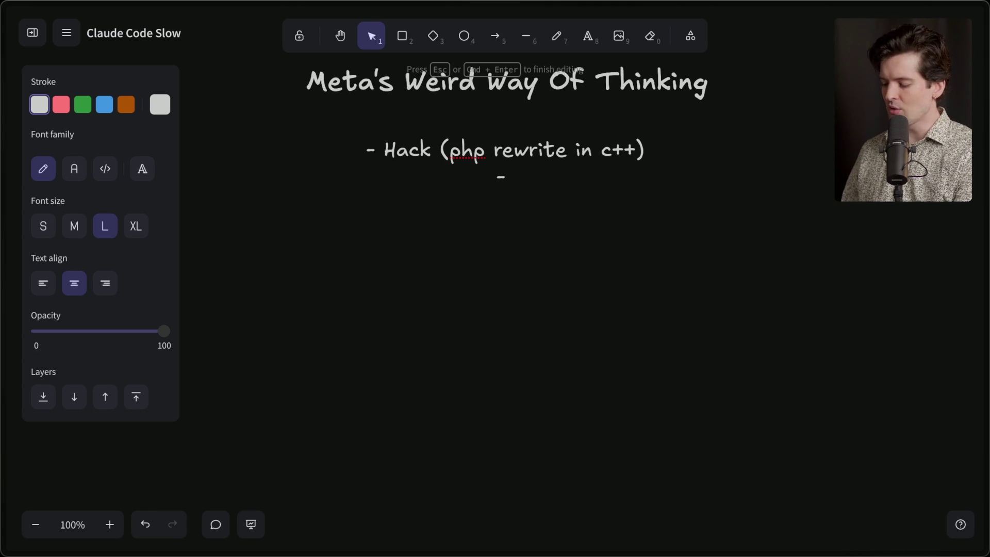
{"action": "type", "text": "React Compiler"}
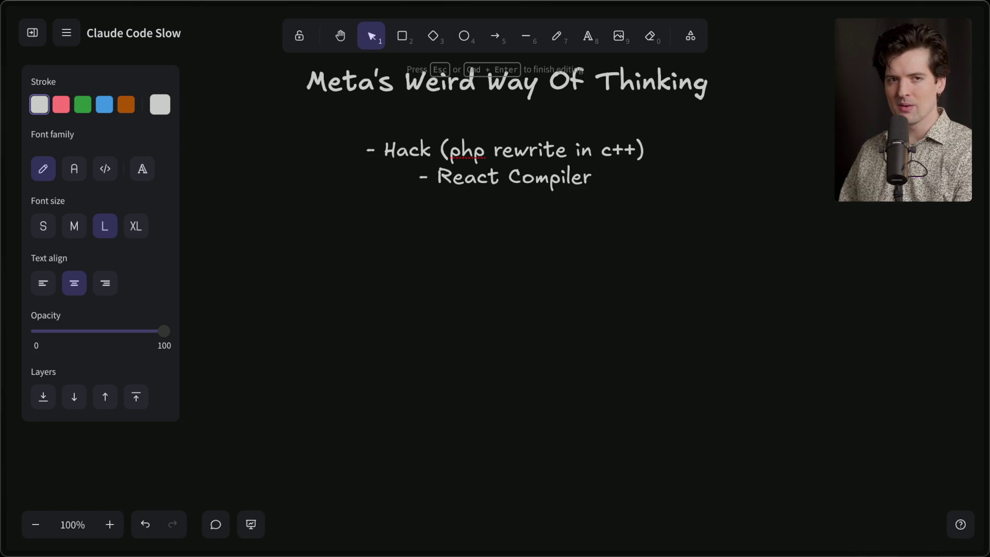
{"action": "key", "text": "Return"}
{"action": "type", "text": "- "}
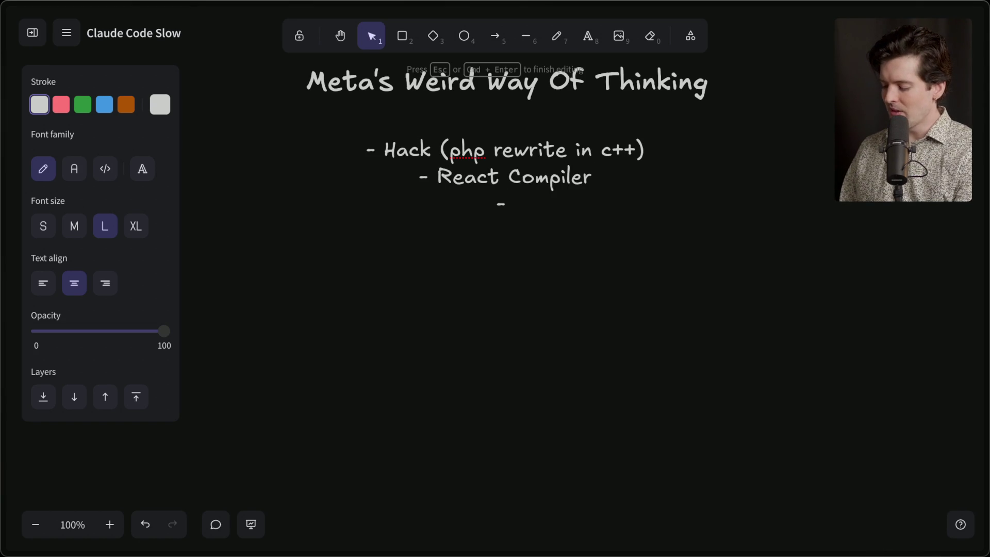
{"action": "type", "text": "Her"}
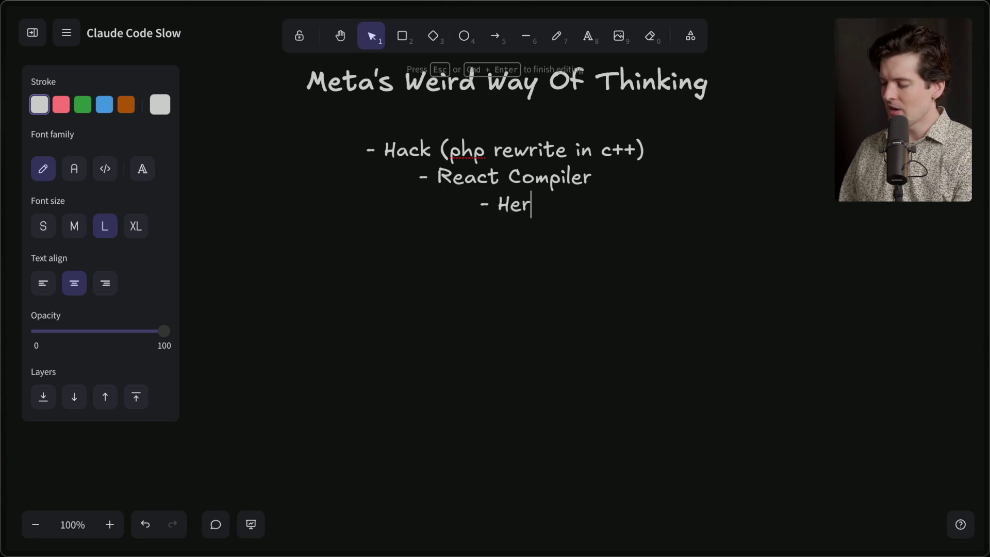
{"action": "type", "text": "mes ("}
{"action": "key", "text": "BackSpace"}
Insert "(Static)" before Hermes in the third bullet
{"action": "left_click", "coordinate": [479, 204]}
{"action": "type", "text": "(Stat"}
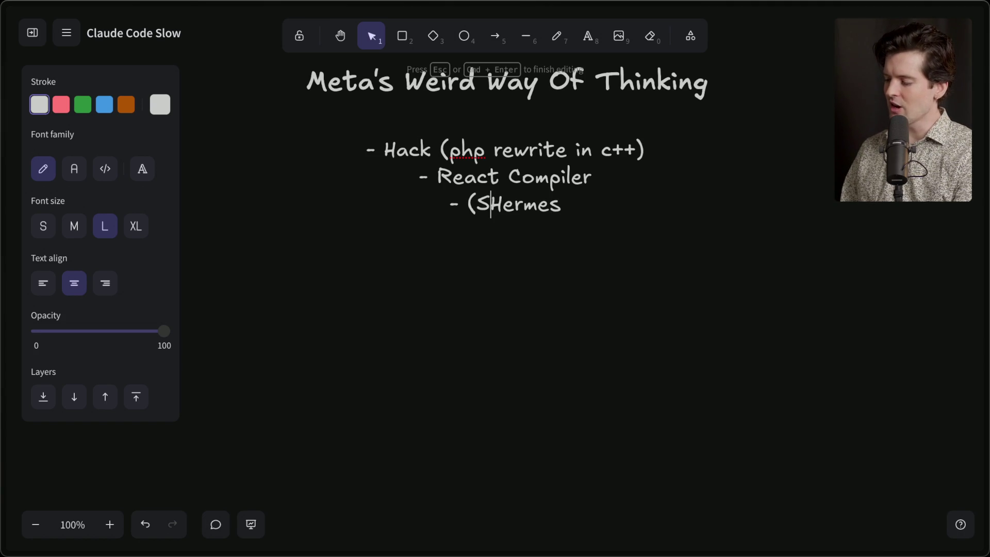
{"action": "type", "text": "ic)"}
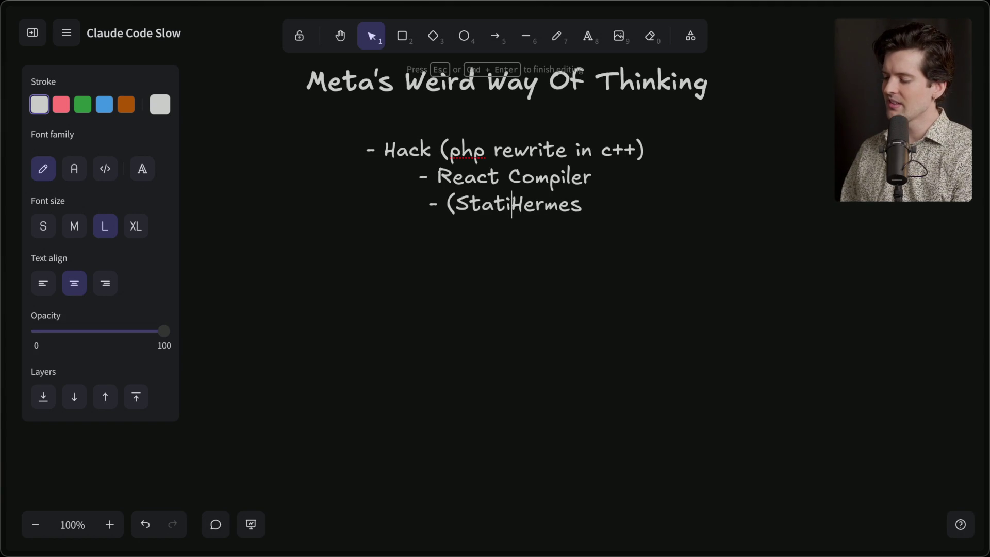
{"action": "left_click", "coordinate": [598, 205]}
Highlight the (Static) Hermes and Hack bullets while explaining, then check the stream chat
{"action": "left_click_drag", "start_coordinate": [597, 206], "coordinate": [386, 207]}
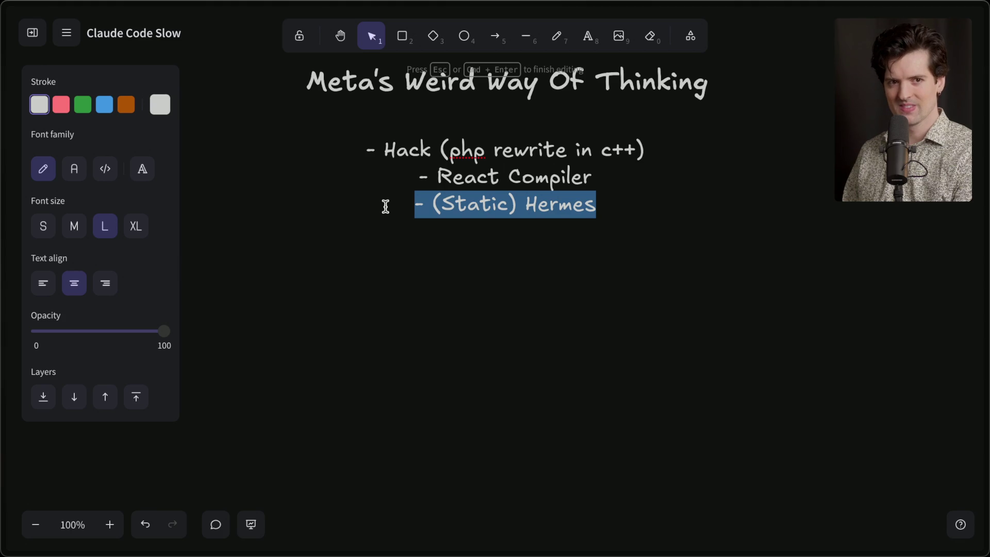
{"action": "triple_click", "coordinate": [387, 149]}
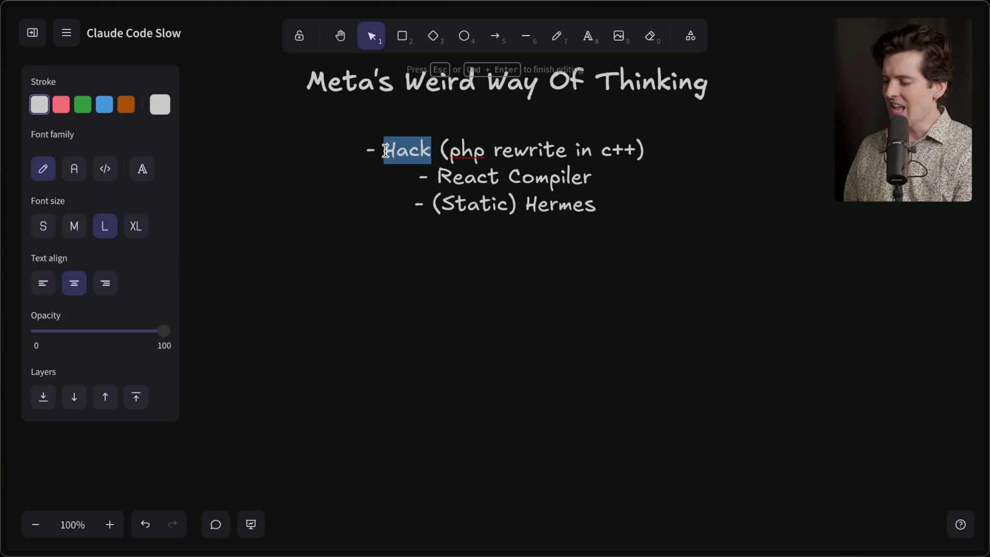
{"action": "mouse_move", "coordinate": [986, 309]}
{"action": "left_click", "coordinate": [795, 111]}
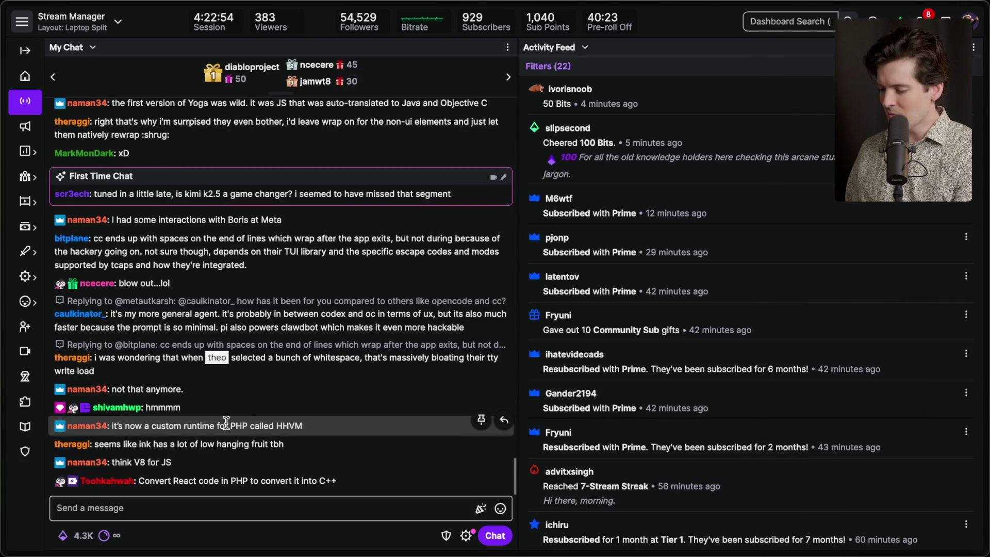
{"action": "triple_click", "coordinate": [295, 407]}
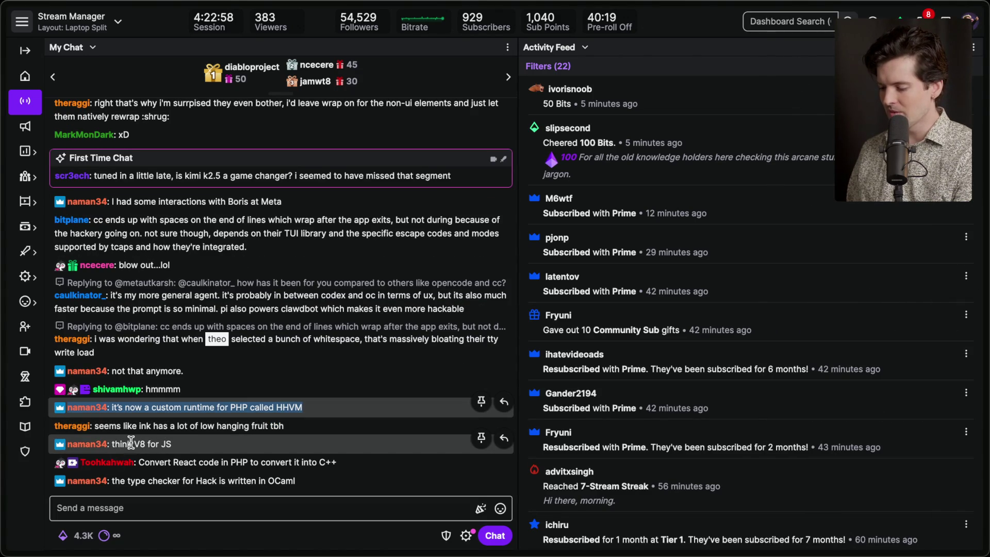
{"action": "left_click_drag", "start_coordinate": [127, 444], "coordinate": [178, 443]}
{"action": "left_click", "coordinate": [178, 443]}
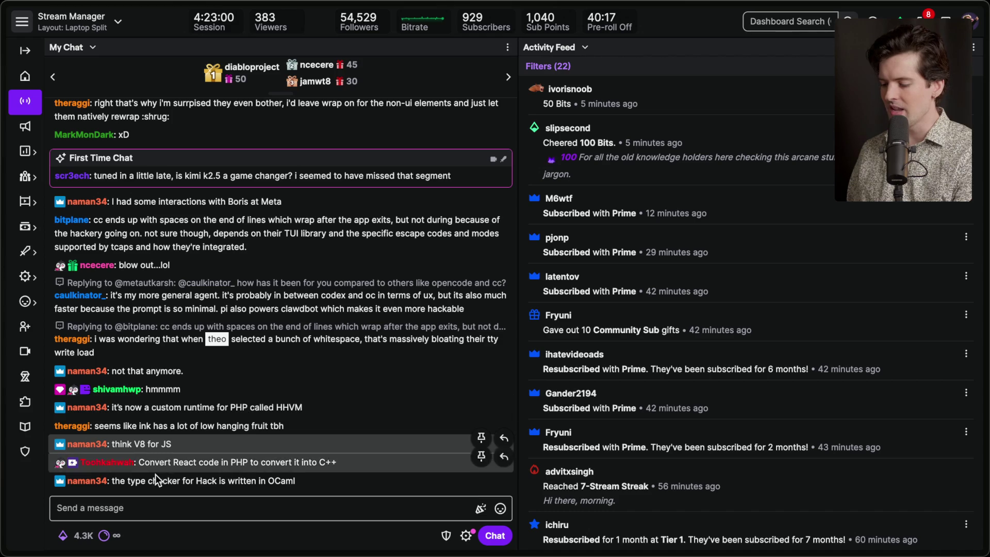
{"action": "double_click", "coordinate": [284, 480]}
{"action": "left_click", "coordinate": [326, 486]}
{"action": "mouse_move", "coordinate": [986, 392]}
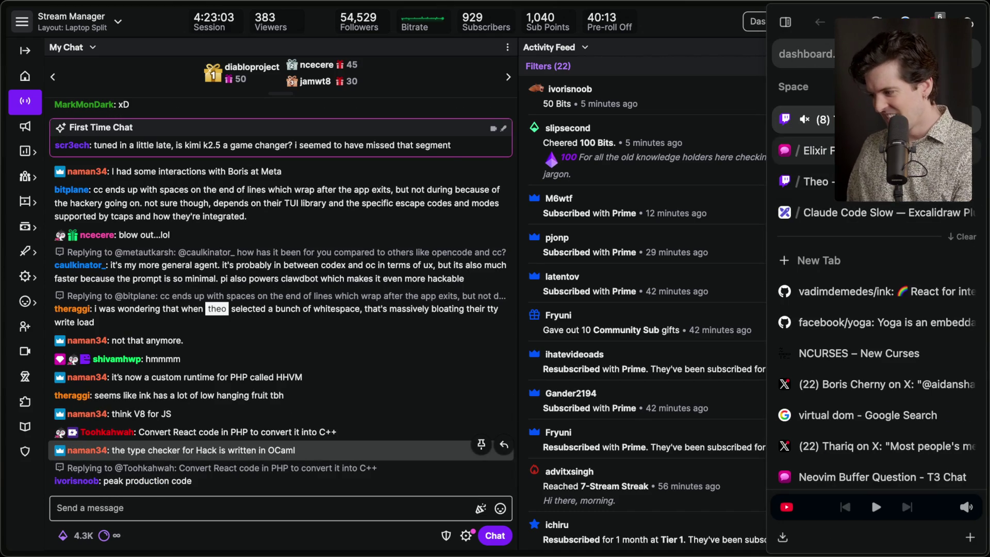
{"action": "left_click", "coordinate": [865, 216]}
{"action": "scroll", "coordinate": [448, 314], "scroll_direction": "up", "scroll_amount": 2}
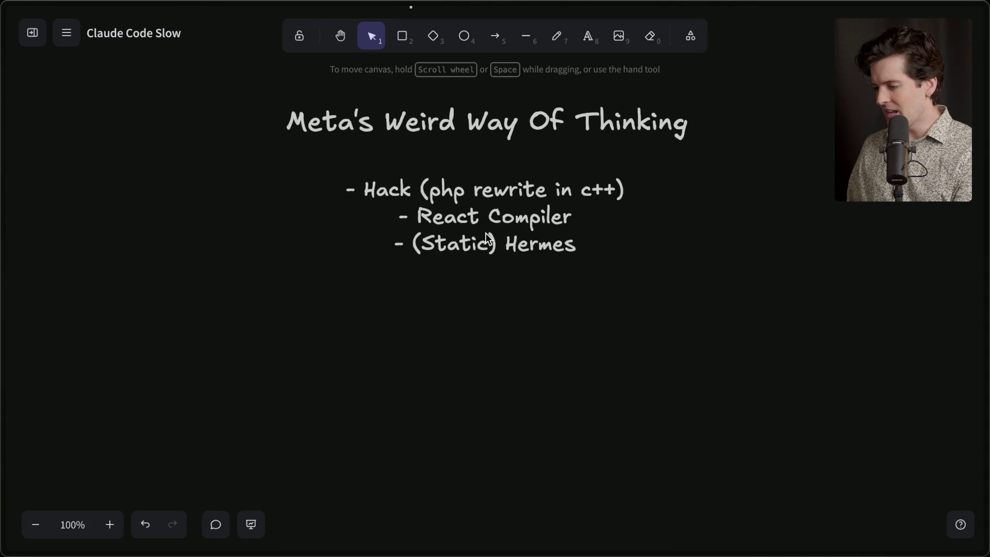
Add a fourth bullet "- Rejected Git (kinda mercurial)" below (Static) Hermes
{"action": "left_click", "coordinate": [496, 233]}
{"action": "key", "text": "Return"}
{"action": "key", "text": "Return"}
{"action": "type", "text": "O"}
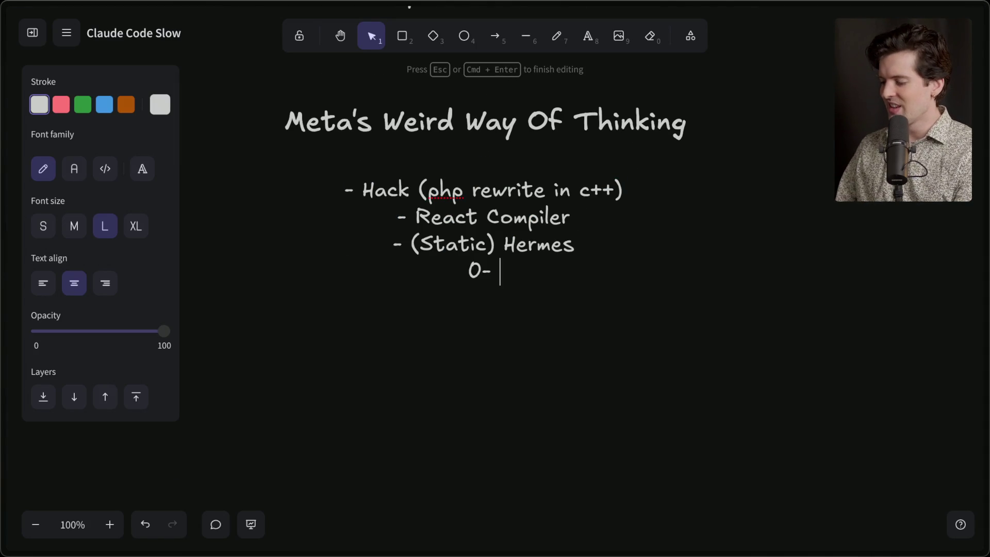
{"action": "key", "text": "BackSpace"}
{"action": "type", "text": "- Reject"}
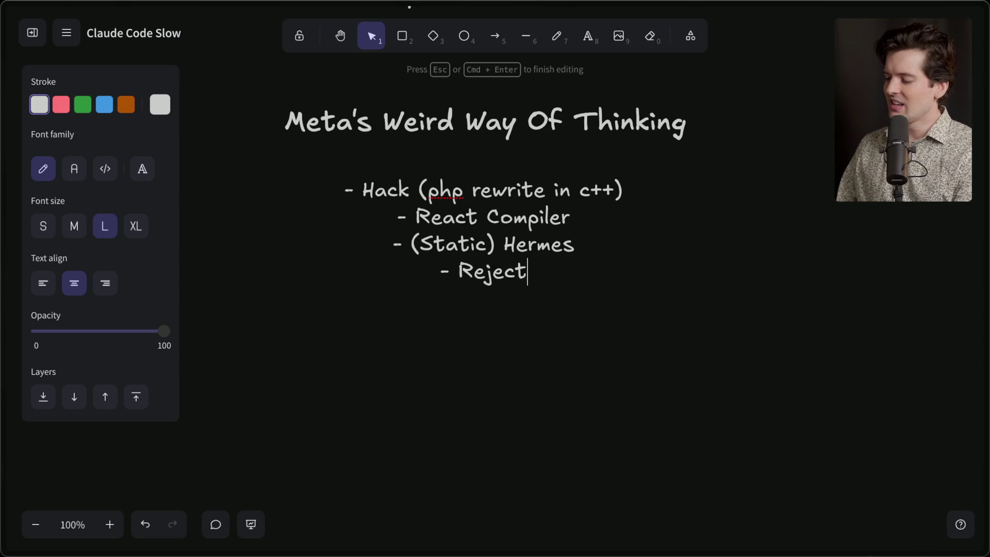
{"action": "type", "text": "ed Git"}
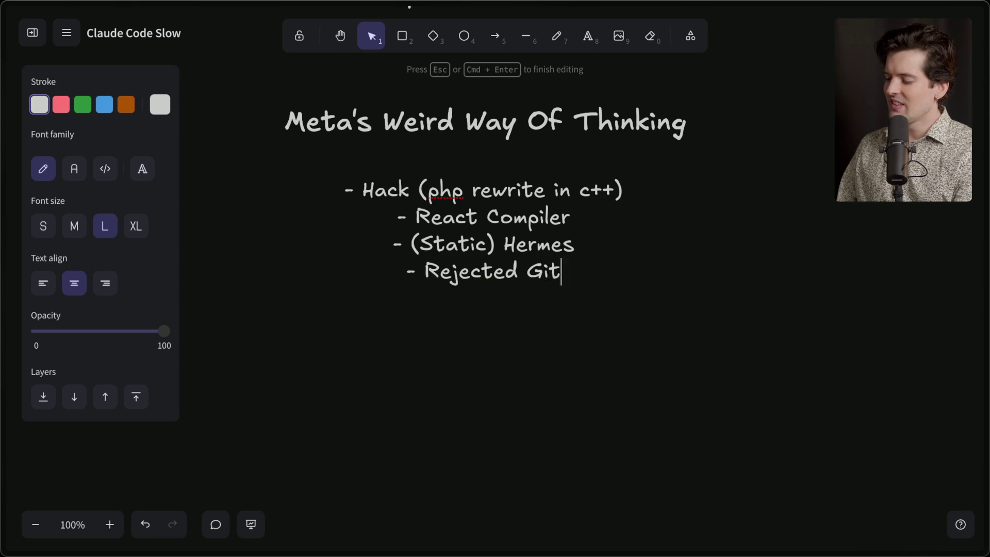
{"action": "type", "text": " and"}
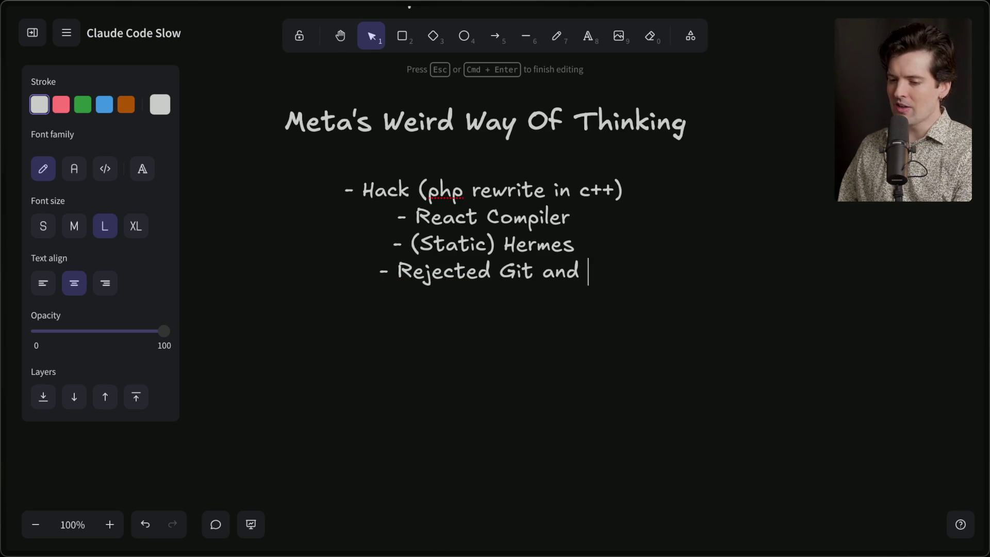
{"action": "key", "text": "BackSpace"}
{"action": "key", "text": "BackSpace"}
{"action": "key", "text": "BackSpace"}
{"action": "type", "text": "("}
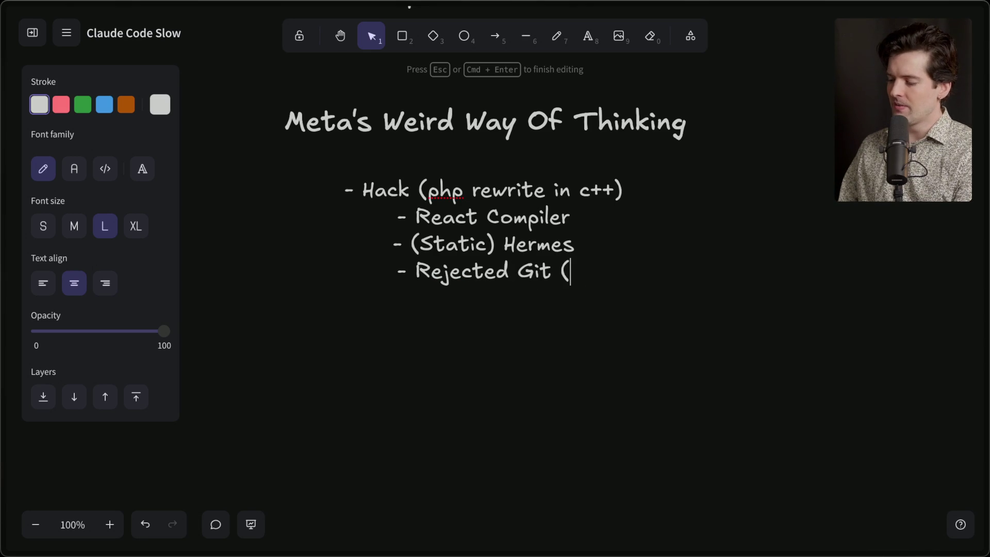
{"action": "type", "text": "kinda mer"}
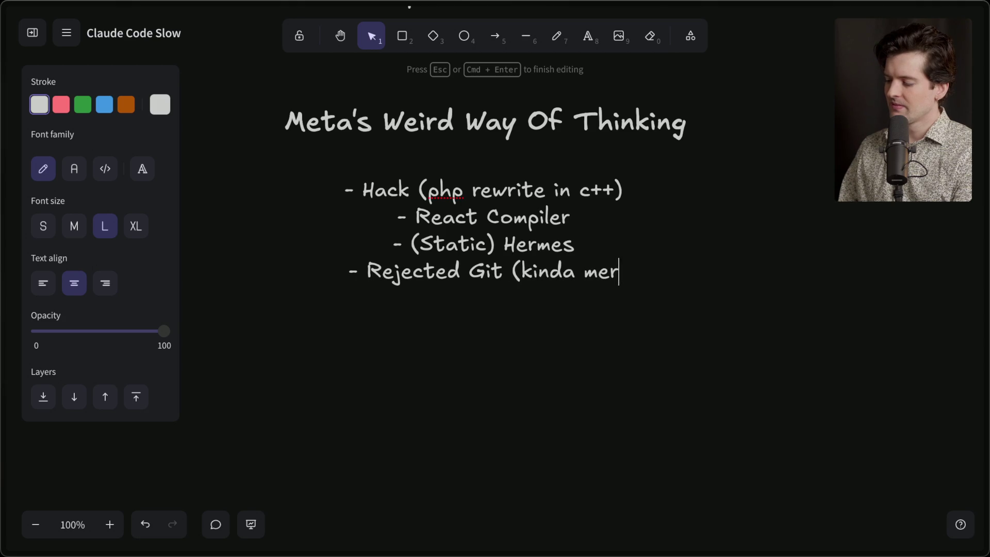
{"action": "type", "text": "curial)"}
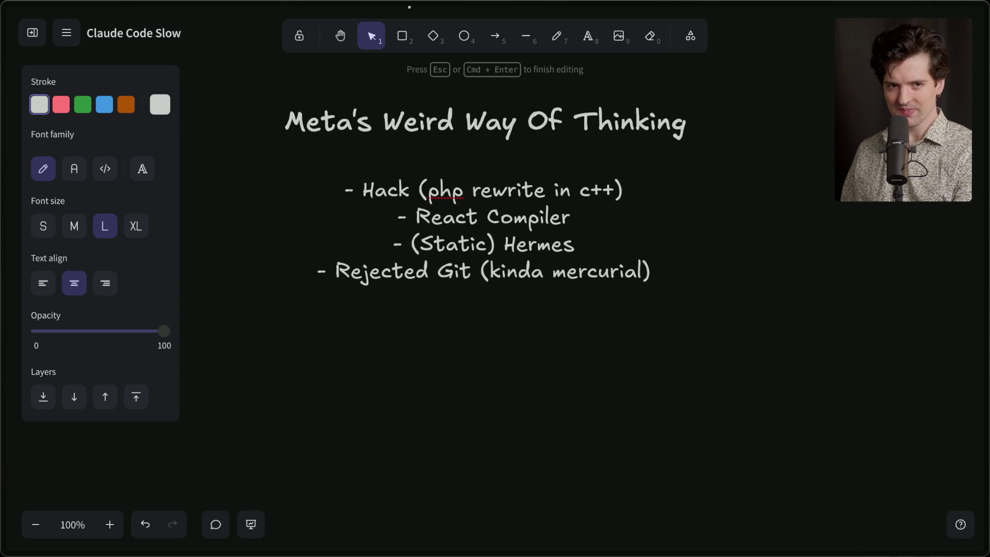
{"action": "left_click", "coordinate": [474, 352]}
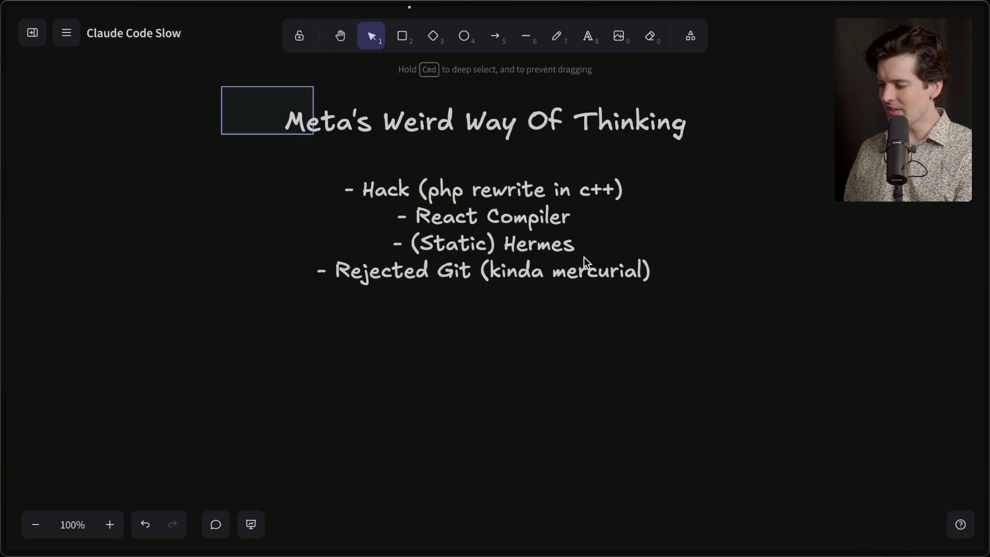
{"action": "key", "text": "ctrl+a"}
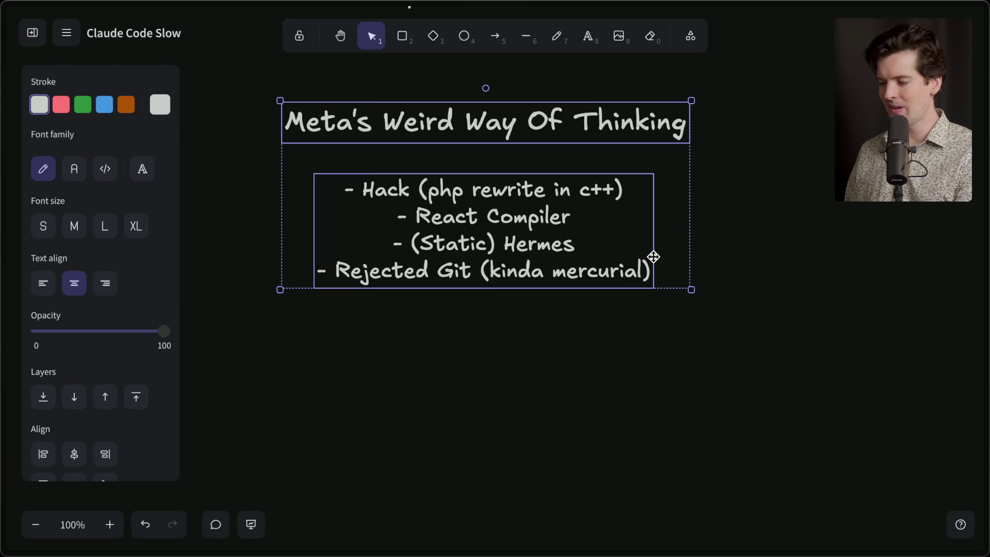
Append ', now "sapling"' after mercurial in the last bullet
{"action": "double_click", "coordinate": [640, 273]}
{"action": "left_click", "coordinate": [637, 273]}
{"action": "key", "text": "Right"}
{"action": "key", "text": "Right"}
{"action": "type", "text": "m, now"}
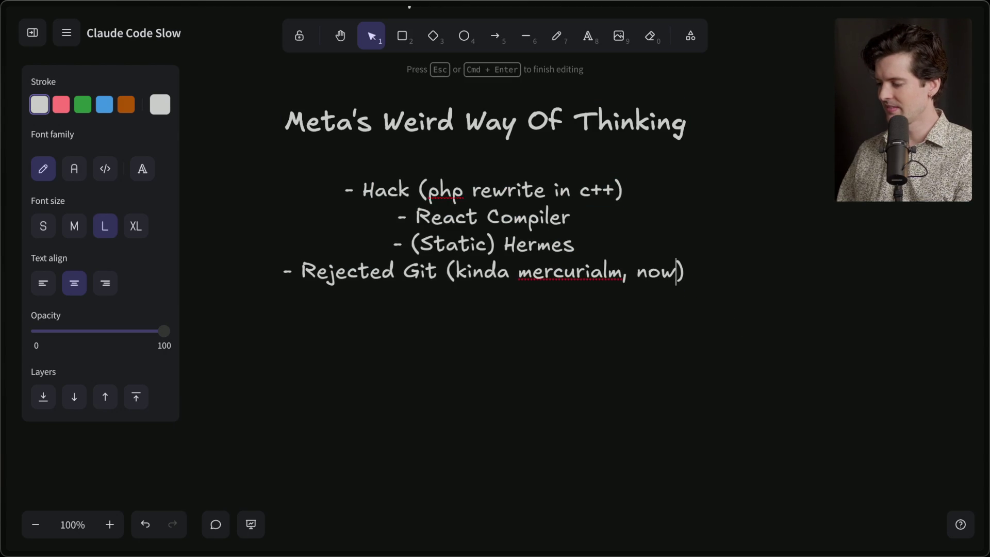
{"action": "key", "text": "BackSpace"}
{"action": "key", "text": "BackSpace"}
{"action": "key", "text": "BackSpace"}
{"action": "key", "text": "BackSpace"}
{"action": "key", "text": "BackSpace"}
{"action": "key", "text": "BackSpace"}
{"action": "type", "text": ", now \"sap"}
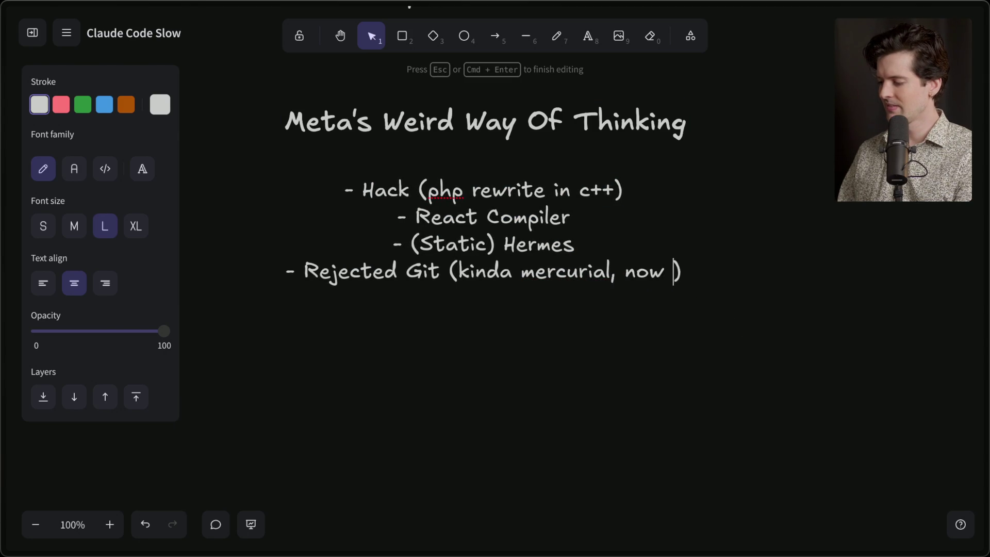
{"action": "type", "text": "ling\""}
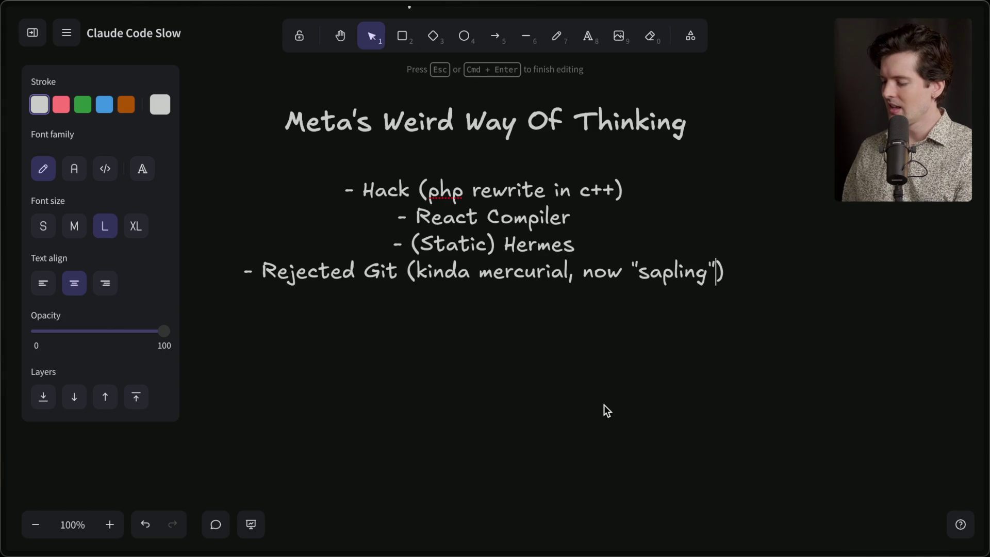
{"action": "key", "text": "Escape"}
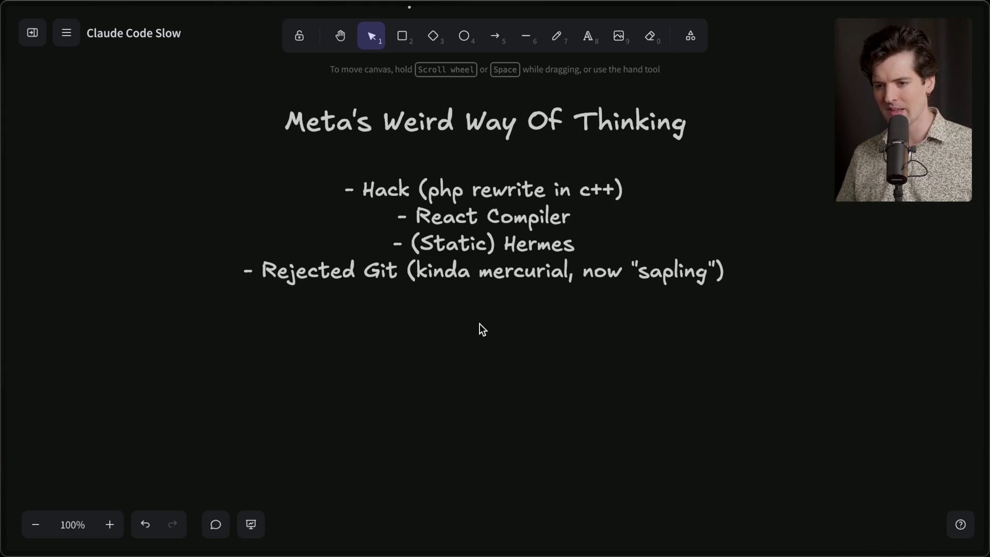
{"action": "scroll", "coordinate": [479, 324], "scroll_direction": "down", "scroll_amount": 1}
Delete a stray empty quote text element created below the list
{"action": "double_click", "coordinate": [487, 332]}
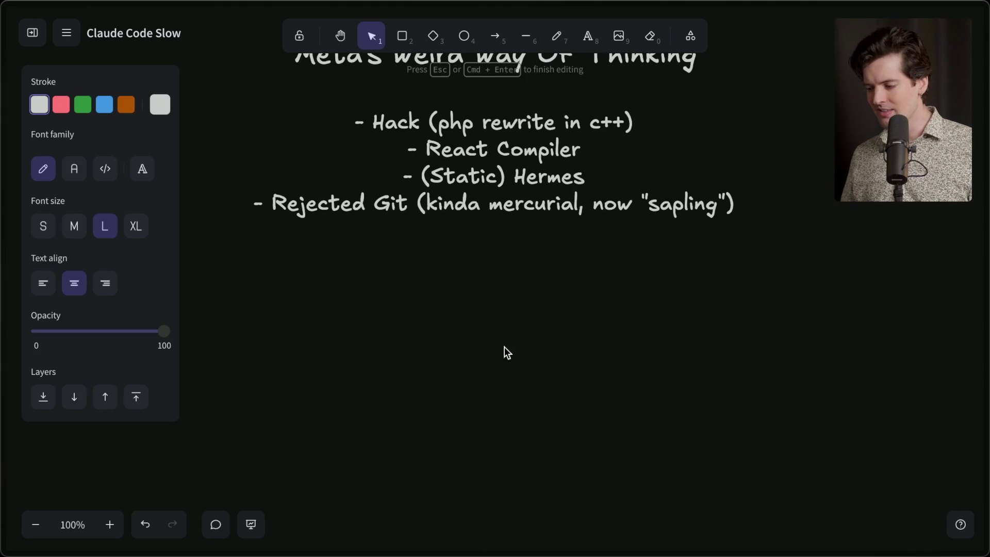
{"action": "type", "text": "\"\""}
{"action": "key", "text": "Left"}
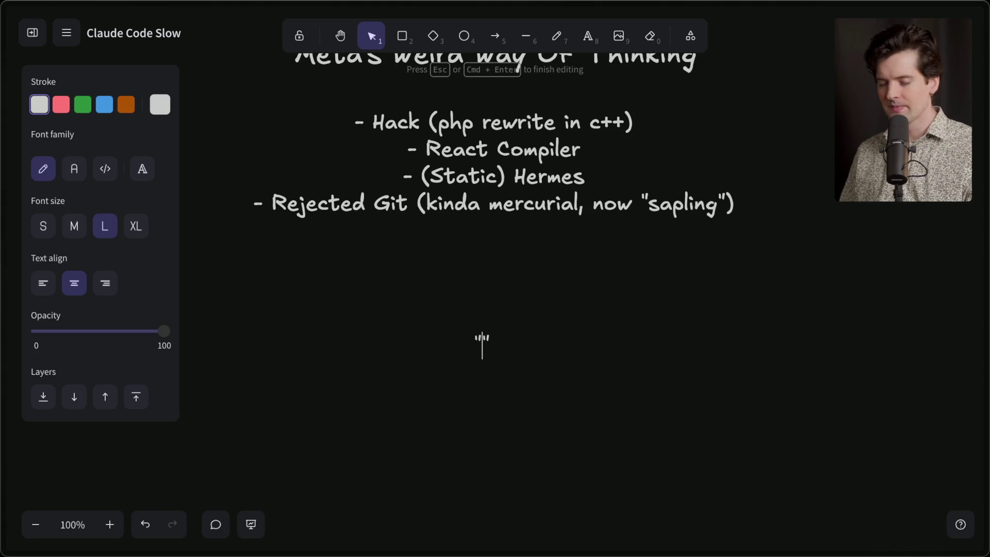
{"action": "left_click", "coordinate": [450, 420]}
{"action": "left_click", "coordinate": [481, 338]}
{"action": "key", "text": "Delete"}
Create a wide text box below the list and type the quoted "React might not be the best solution…" paragraph
{"action": "left_click", "coordinate": [588, 36]}
{"action": "mouse_move", "coordinate": [302, 273]}
{"action": "left_mouse_down"}
{"action": "mouse_move", "coordinate": [686, 389]}
{"action": "mouse_move", "coordinate": [736, 390]}
{"action": "left_mouse_up"}
{"action": "type", "text": "\"\""}
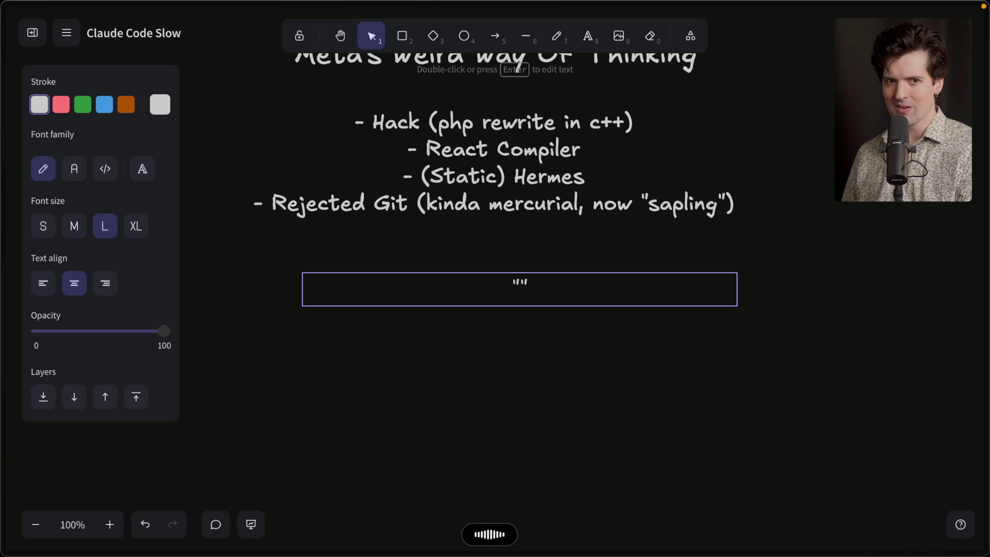
{"action": "type", "text": "React might not be the best solution for what we're building today. If it isn't, we will know that because of how successful the project is and all of the pain points we are hitting as well as how smart the models have gotten. If it turns out that we picked wrong, we will be able to rewrite our core primitives using these new tools to get it right later on."}
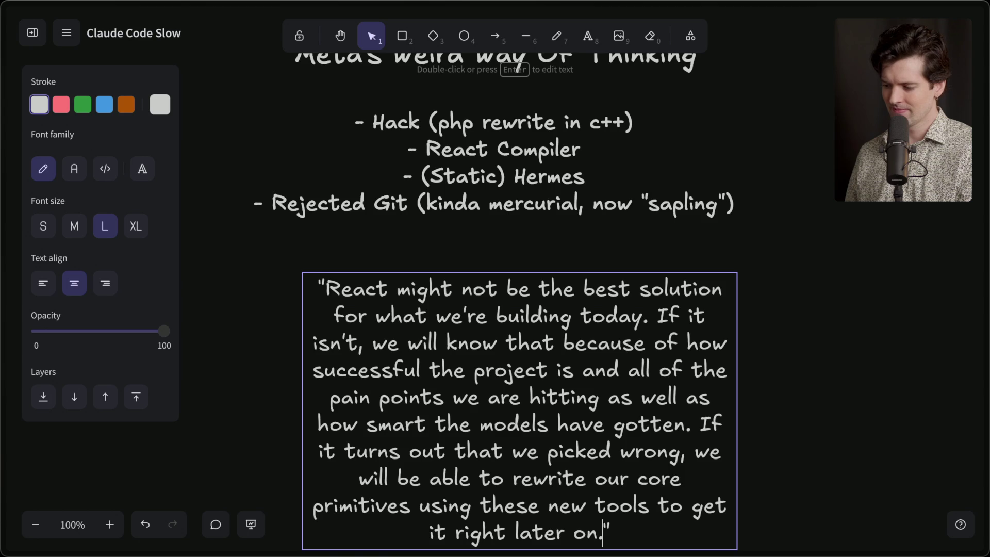
{"action": "scroll", "coordinate": [517, 68], "scroll_direction": "down", "scroll_amount": 3}
Finish the quote paragraph and drag it a few pixels to the left
{"action": "left_click", "coordinate": [846, 215]}
{"action": "left_click", "coordinate": [553, 289]}
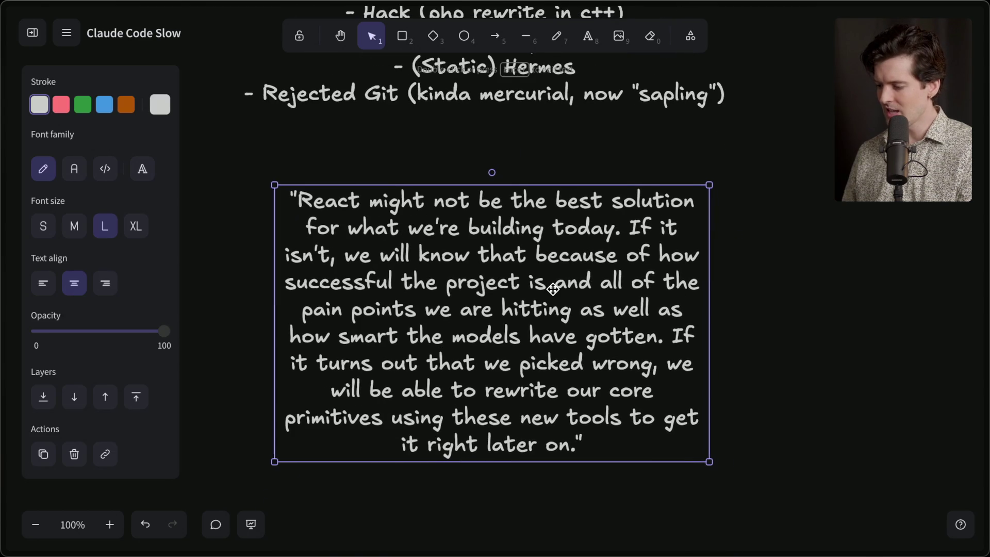
{"action": "left_click", "coordinate": [739, 220]}
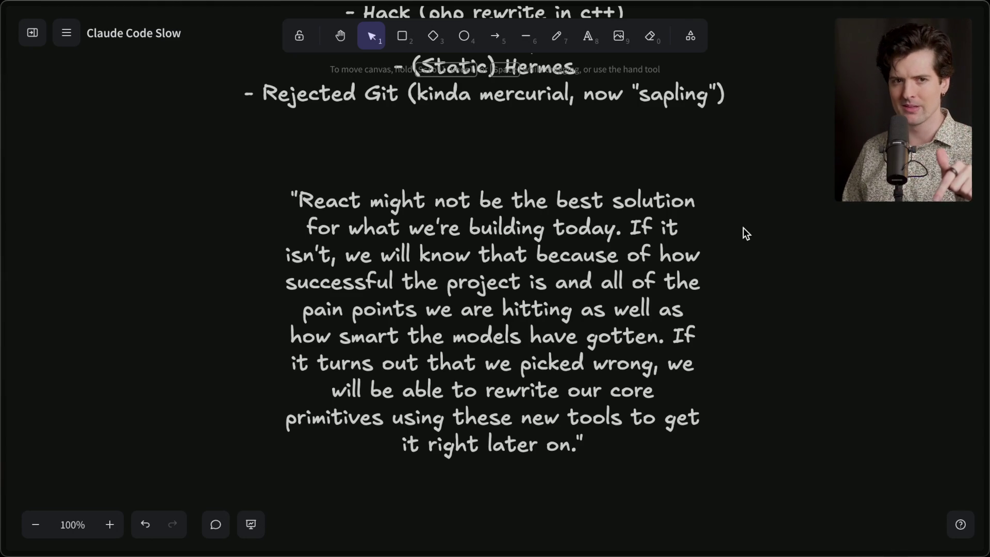
{"action": "mouse_move", "coordinate": [986, 247]}
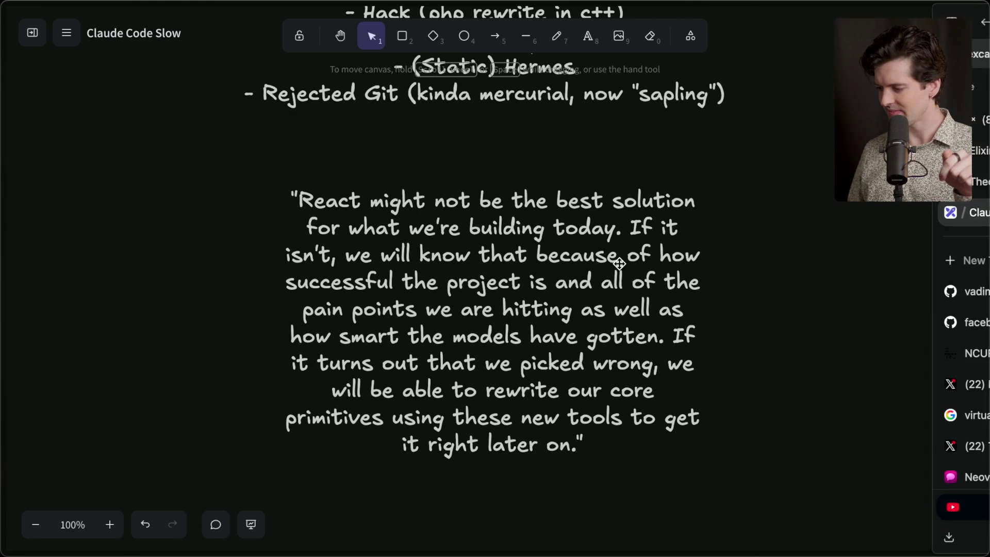
{"action": "left_click", "coordinate": [586, 345]}
{"action": "left_click_drag", "start_coordinate": [587, 345], "coordinate": [583, 344]}
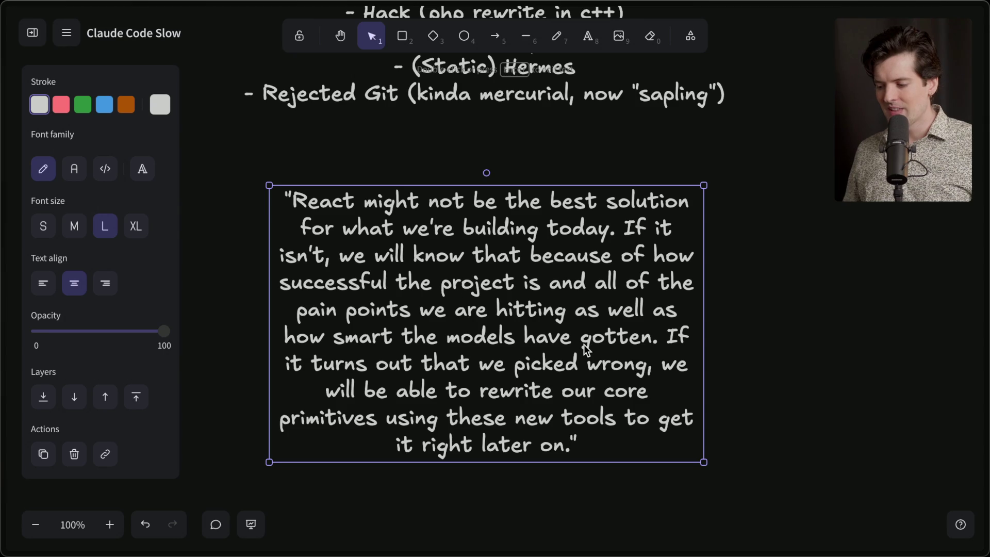
{"action": "scroll", "coordinate": [584, 344], "scroll_direction": "down", "scroll_amount": 3}
Type "- BUYING BUN" under the React quote and shift it up-left into place
{"action": "double_click", "coordinate": [491, 376]}
{"action": "type", "text": "- BUYING BUN"}
{"action": "left_click", "coordinate": [484, 431]}
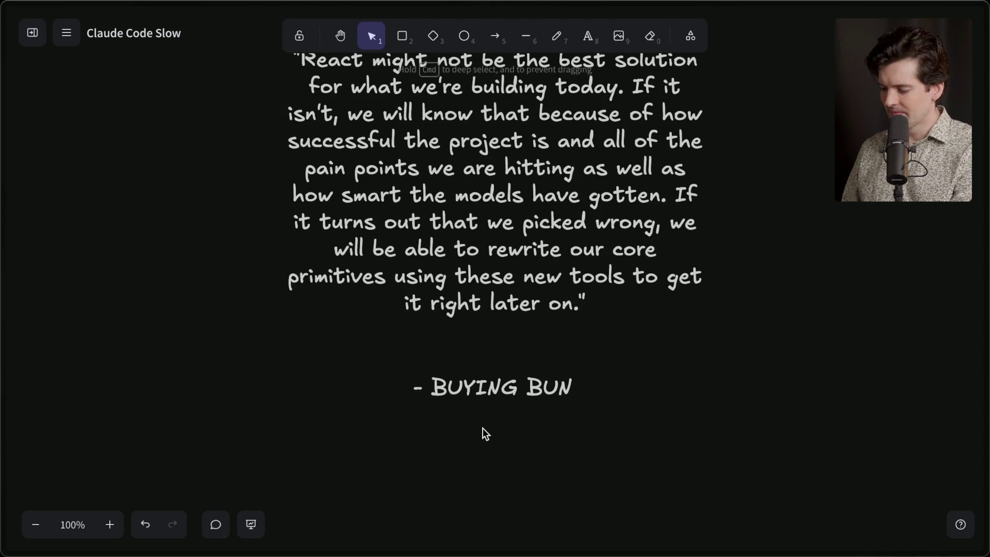
{"action": "left_click", "coordinate": [487, 390]}
{"action": "left_click_drag", "start_coordinate": [487, 391], "coordinate": [475, 375]}
{"action": "scroll", "coordinate": [476, 378], "scroll_direction": "up", "scroll_amount": 2}
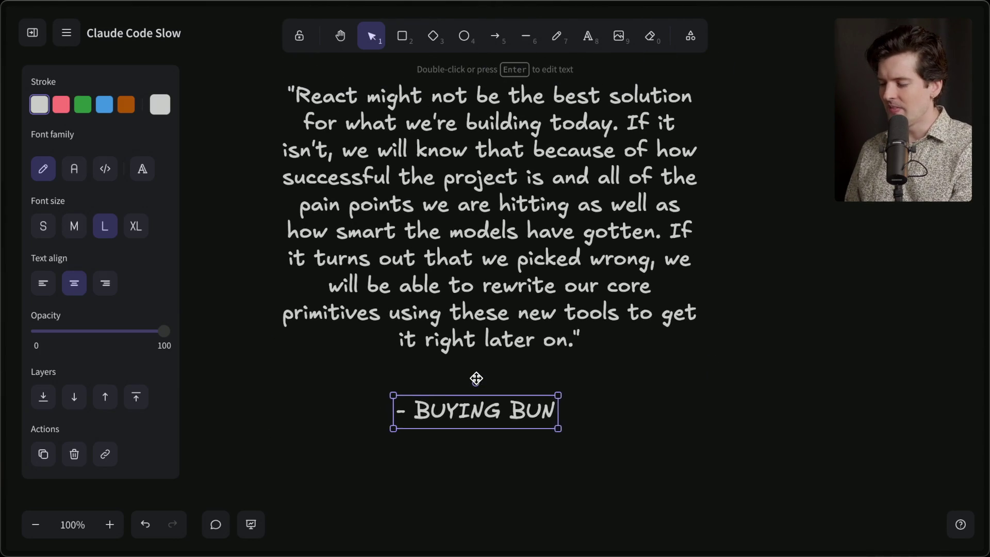
{"action": "left_click", "coordinate": [476, 377]}
{"action": "left_click", "coordinate": [478, 395]}
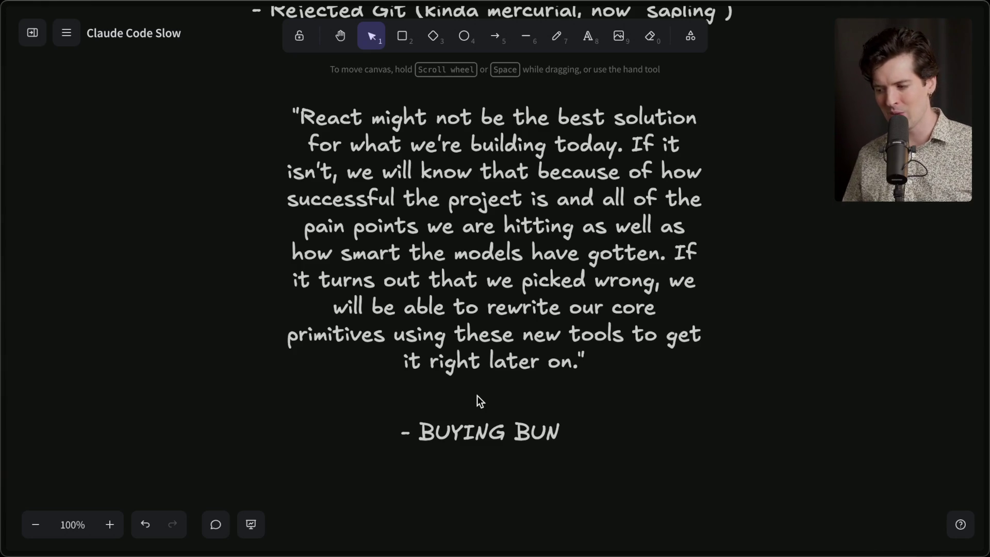
{"action": "mouse_move", "coordinate": [929, 395]}
{"action": "scroll", "coordinate": [864, 379], "scroll_direction": "down", "scroll_amount": 2}
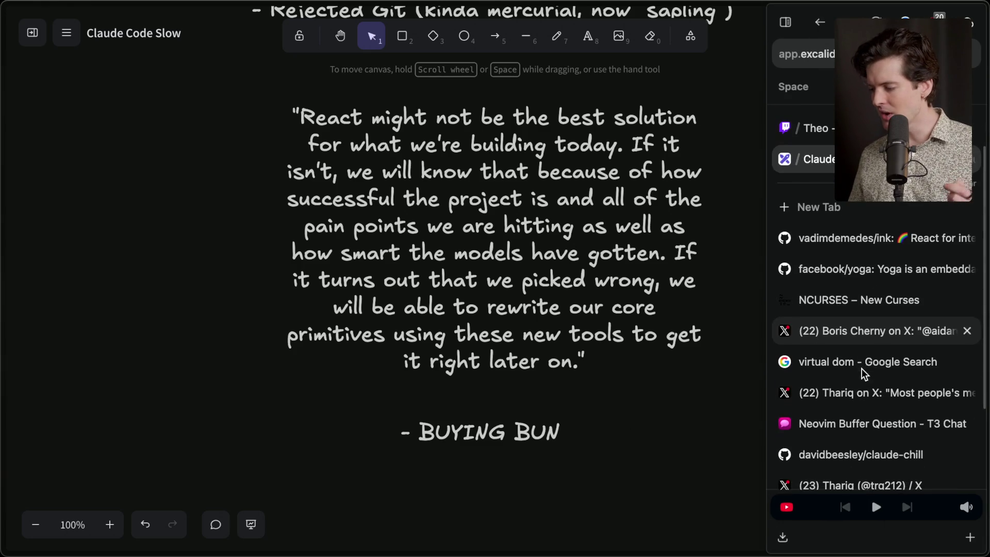
Open the X post likening Claude Code's ~16ms-frame rendering to a game engine and highlight its text
{"action": "left_click", "coordinate": [858, 390]}
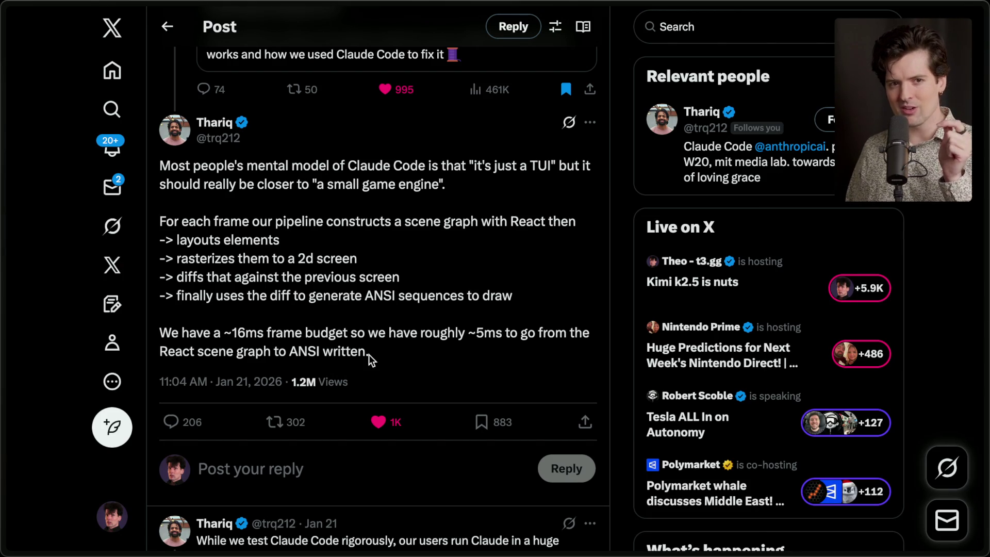
{"action": "scroll", "coordinate": [369, 355], "scroll_direction": "up", "scroll_amount": 3}
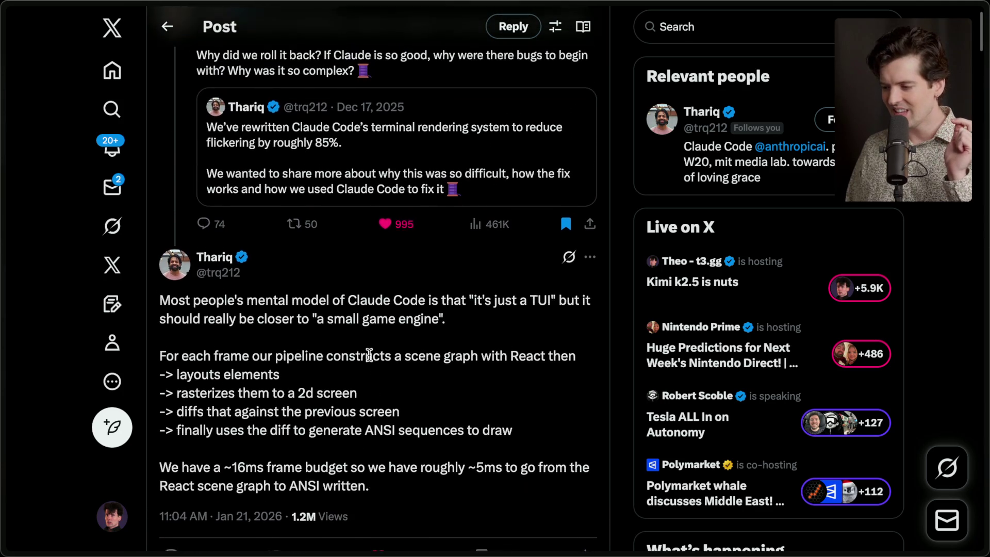
{"action": "scroll", "coordinate": [369, 355], "scroll_direction": "down", "scroll_amount": 2}
{"action": "mouse_move", "coordinate": [375, 424]}
{"action": "left_mouse_down"}
{"action": "mouse_move", "coordinate": [315, 400]}
{"action": "mouse_move", "coordinate": [162, 251]}
{"action": "mouse_move", "coordinate": [160, 235]}
{"action": "left_mouse_up"}
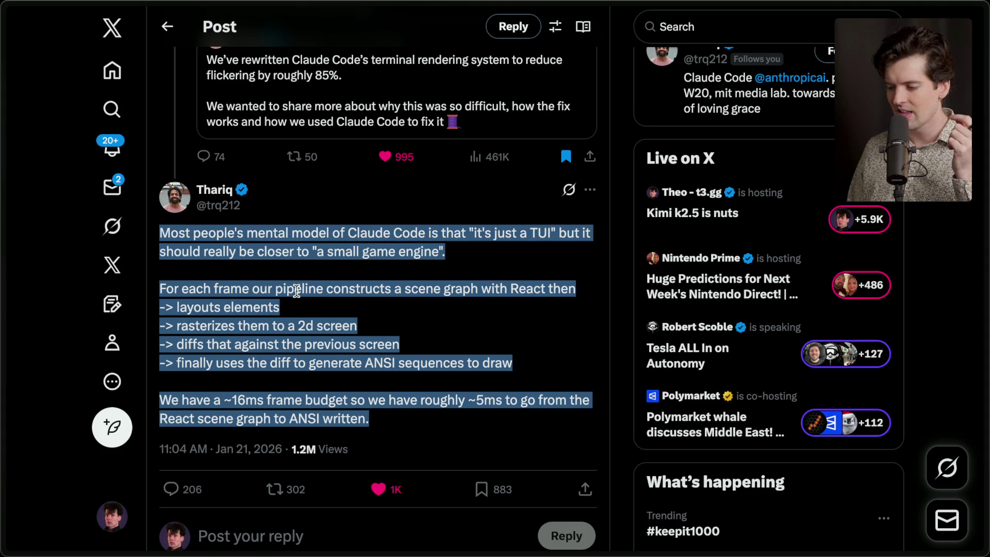
{"action": "mouse_move", "coordinate": [376, 417]}
{"action": "left_mouse_down"}
{"action": "mouse_move", "coordinate": [170, 397]}
{"action": "mouse_move", "coordinate": [193, 200]}
{"action": "mouse_move", "coordinate": [183, 177]}
{"action": "left_mouse_up"}
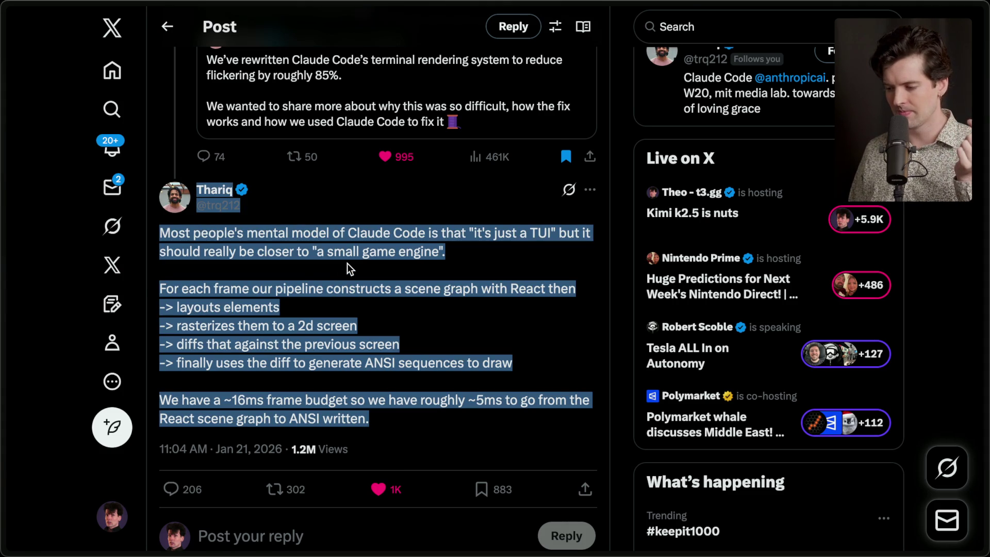
{"action": "left_click", "coordinate": [348, 264]}
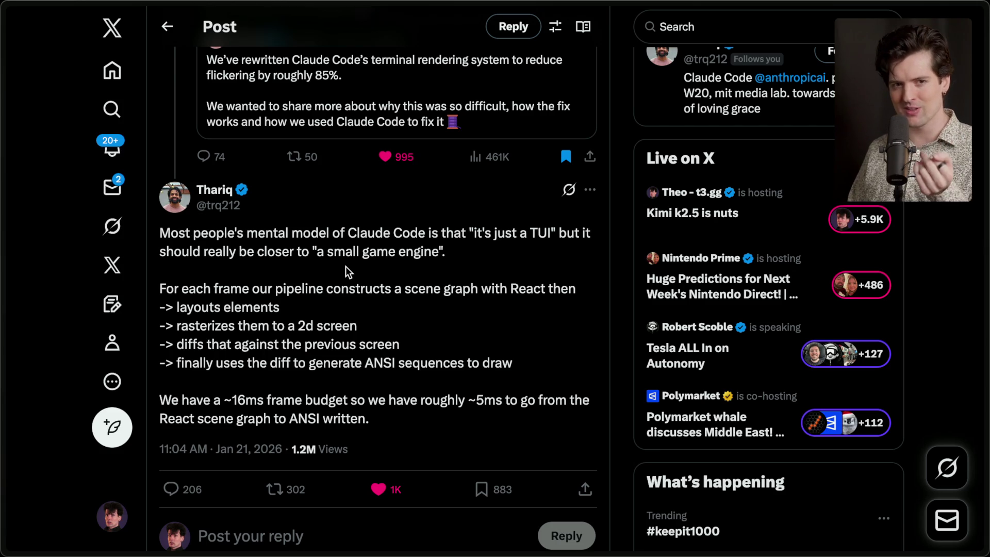
{"action": "mouse_move", "coordinate": [379, 425]}
{"action": "left_mouse_down"}
{"action": "mouse_move", "coordinate": [281, 344]}
{"action": "mouse_move", "coordinate": [170, 228]}
{"action": "mouse_move", "coordinate": [168, 188]}
{"action": "mouse_move", "coordinate": [266, 210]}
{"action": "left_mouse_up"}
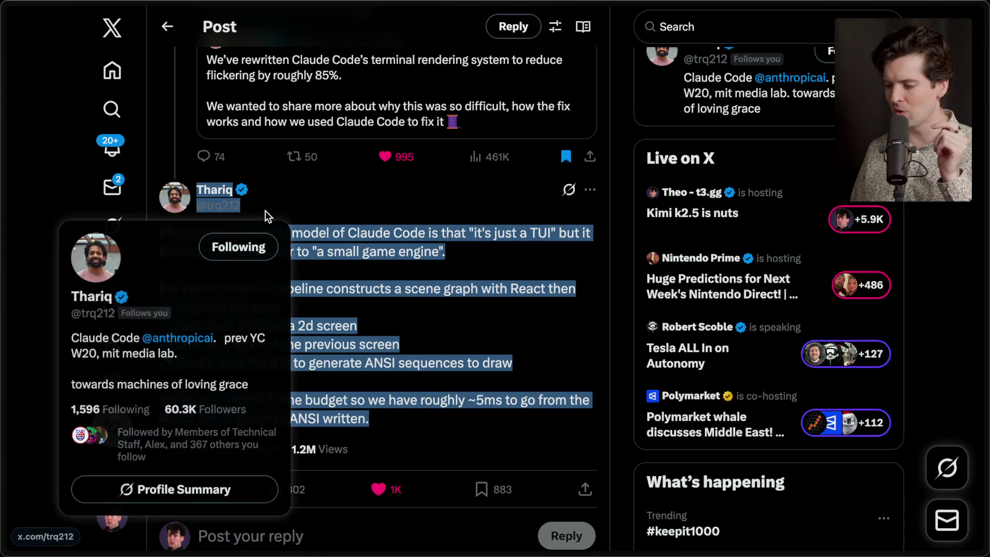
{"action": "left_click", "coordinate": [413, 266]}
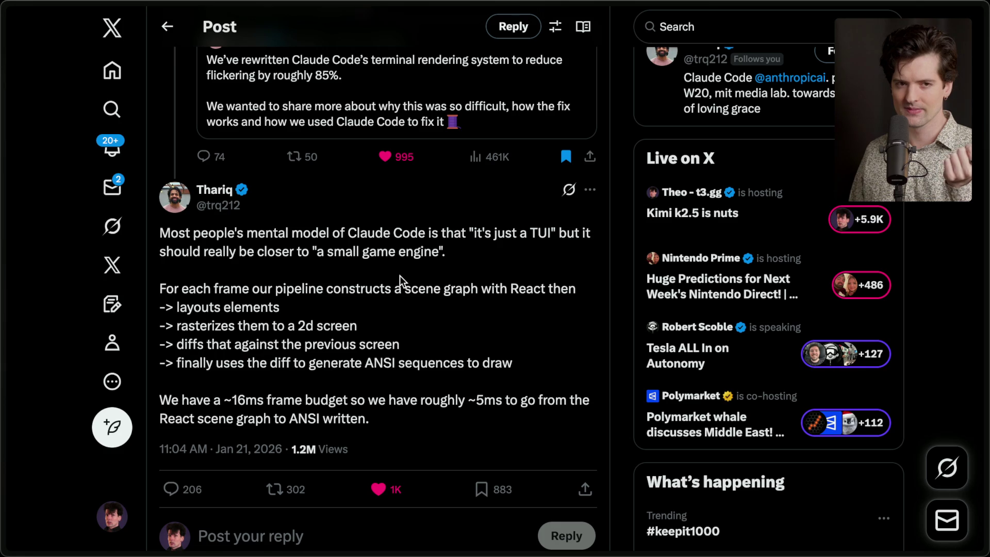
{"action": "mouse_move", "coordinate": [986, 330]}
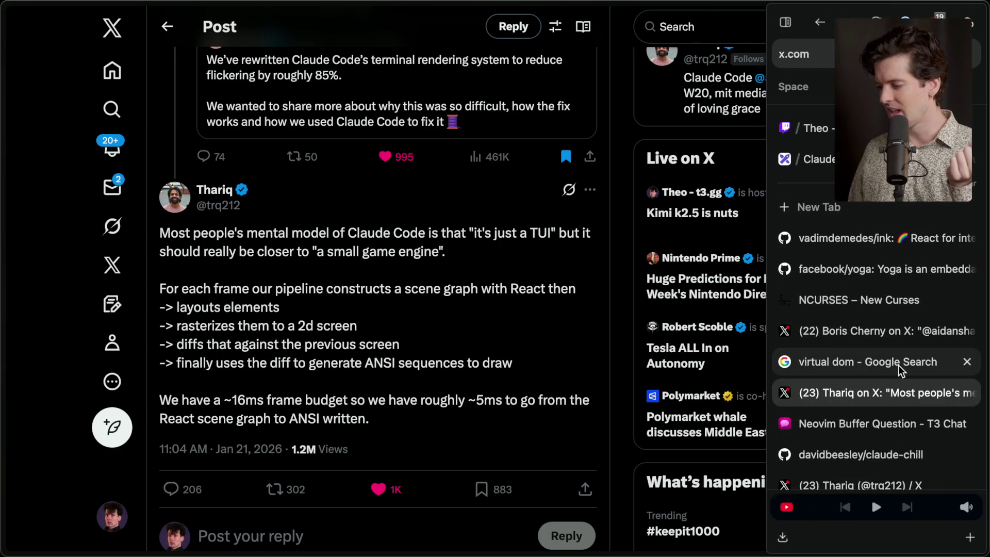
Open the claude-chill repository page on GitHub and scroll to its README
{"action": "scroll", "coordinate": [895, 370], "scroll_direction": "down", "scroll_amount": 3}
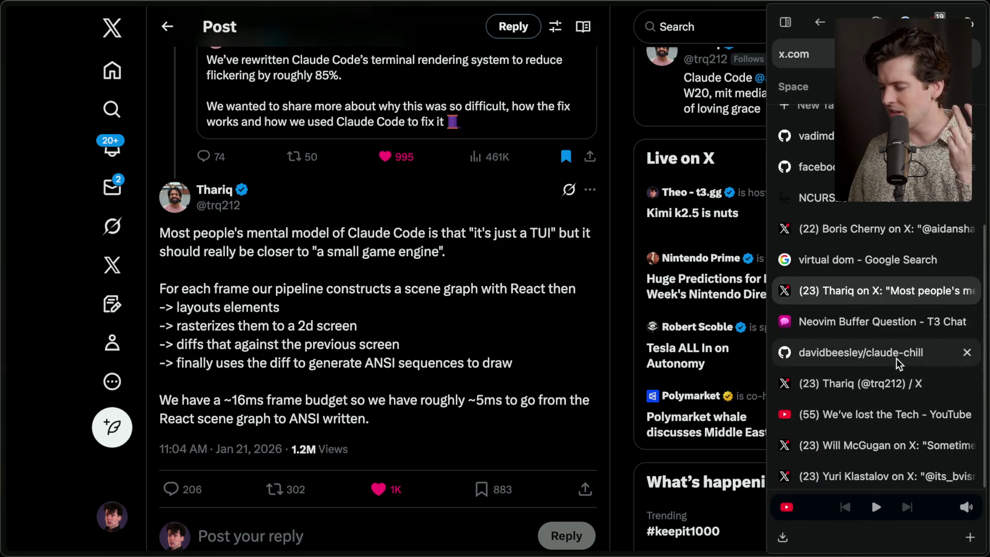
{"action": "left_click", "coordinate": [897, 354]}
{"action": "scroll", "coordinate": [413, 322], "scroll_direction": "up", "scroll_amount": 10}
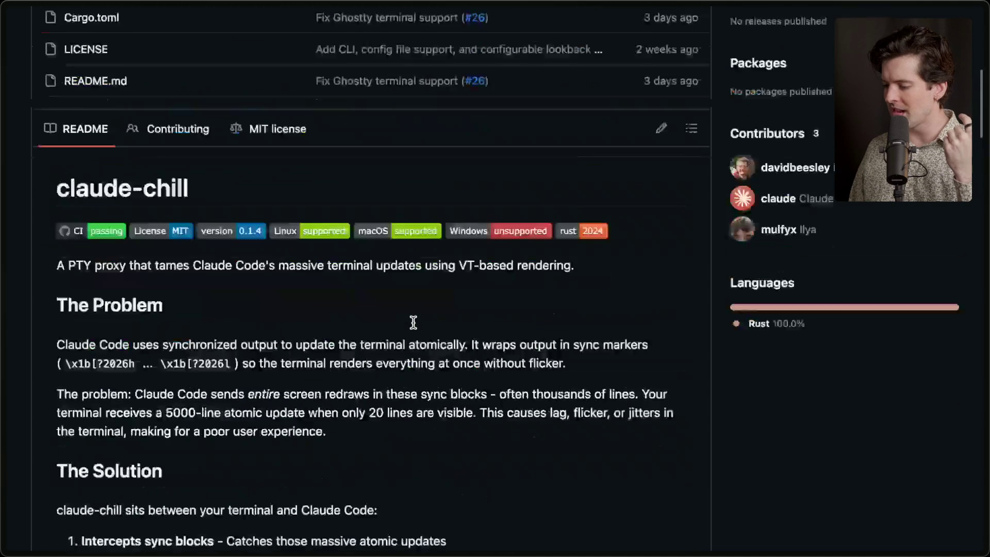
{"action": "scroll", "coordinate": [413, 321], "scroll_direction": "up", "scroll_amount": 4}
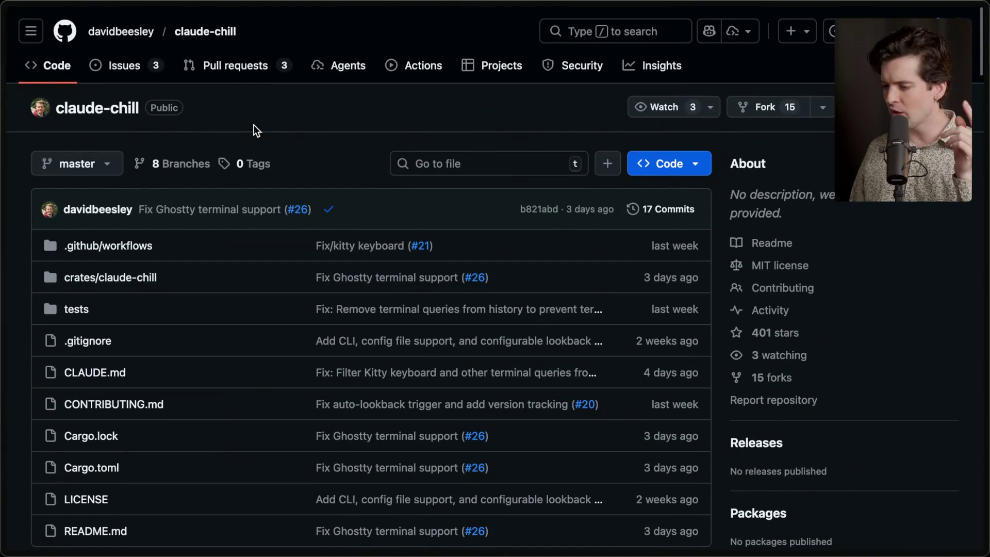
{"action": "scroll", "coordinate": [173, 135], "scroll_direction": "down", "scroll_amount": 15}
{"action": "scroll", "coordinate": [174, 135], "scroll_direction": "up", "scroll_amount": 6}
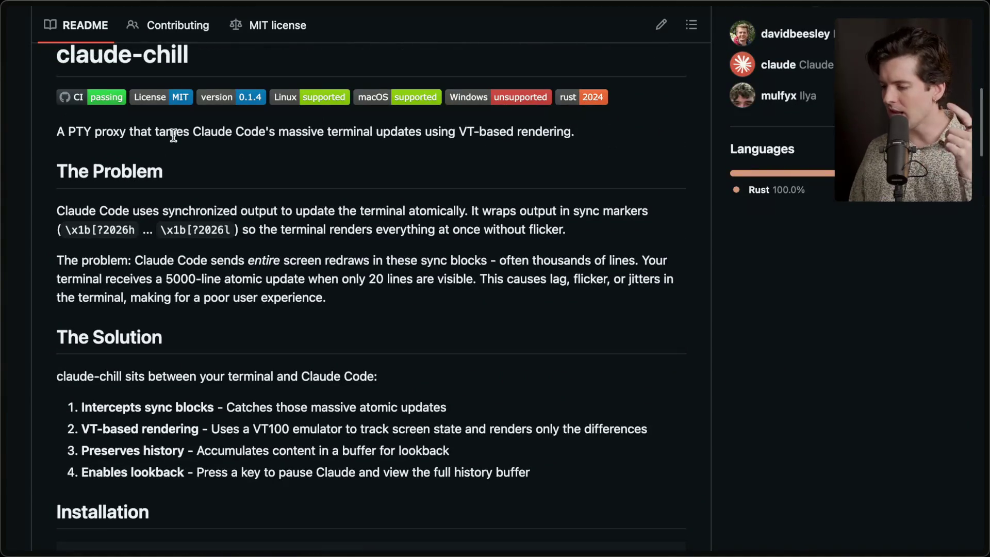
Highlight the README sentences on synchronized output, entire screen redraws and 5000-line atomic updates
{"action": "mouse_move", "coordinate": [55, 210]}
{"action": "left_mouse_down"}
{"action": "mouse_move", "coordinate": [610, 261]}
{"action": "mouse_move", "coordinate": [612, 234]}
{"action": "left_mouse_up"}
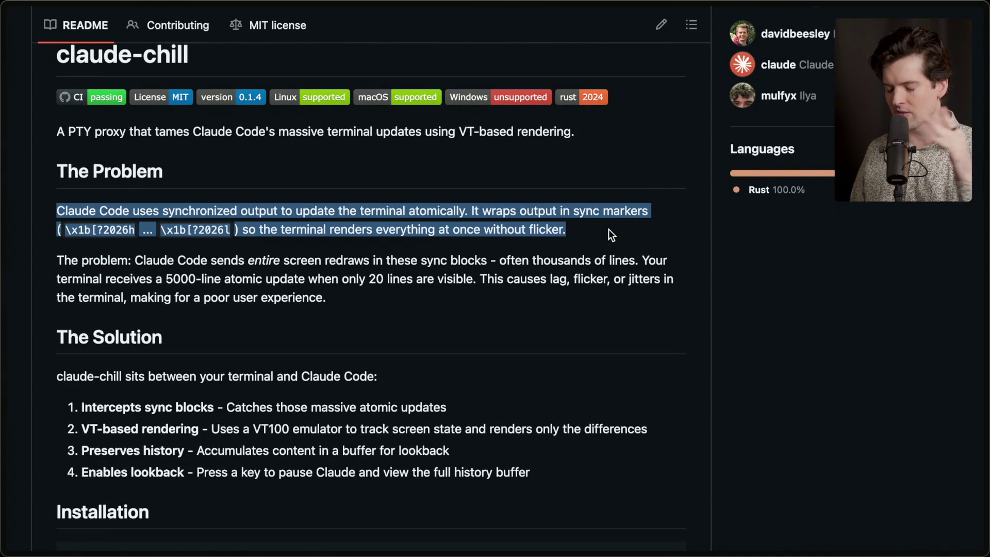
{"action": "left_click", "coordinate": [611, 234]}
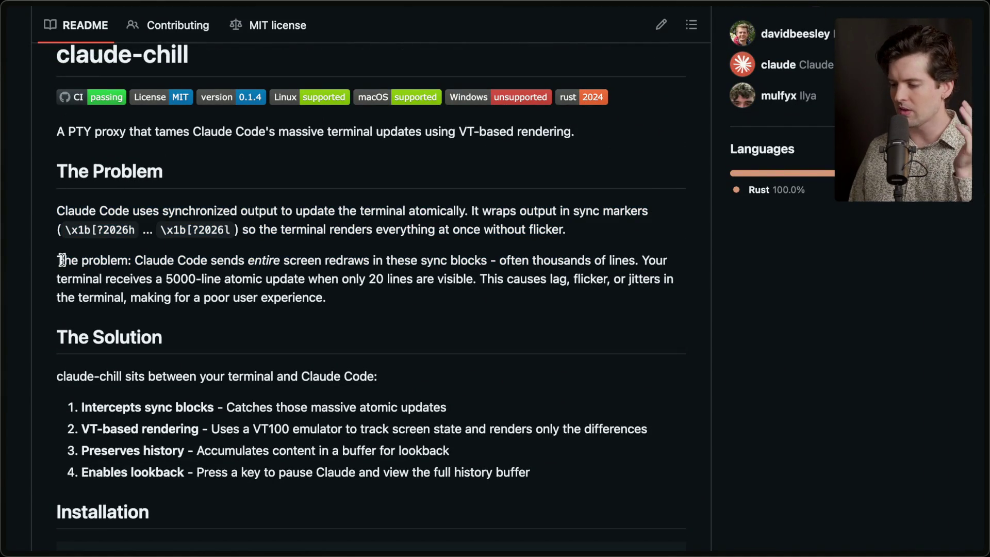
{"action": "left_click_drag", "start_coordinate": [250, 260], "coordinate": [474, 261]}
{"action": "left_click", "coordinate": [471, 260]}
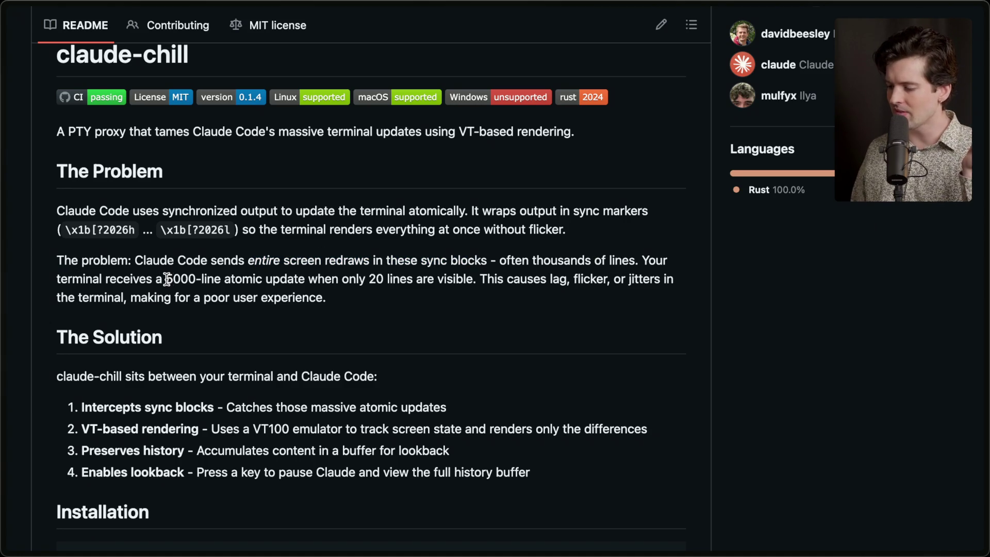
{"action": "left_click_drag", "start_coordinate": [164, 279], "coordinate": [355, 303]}
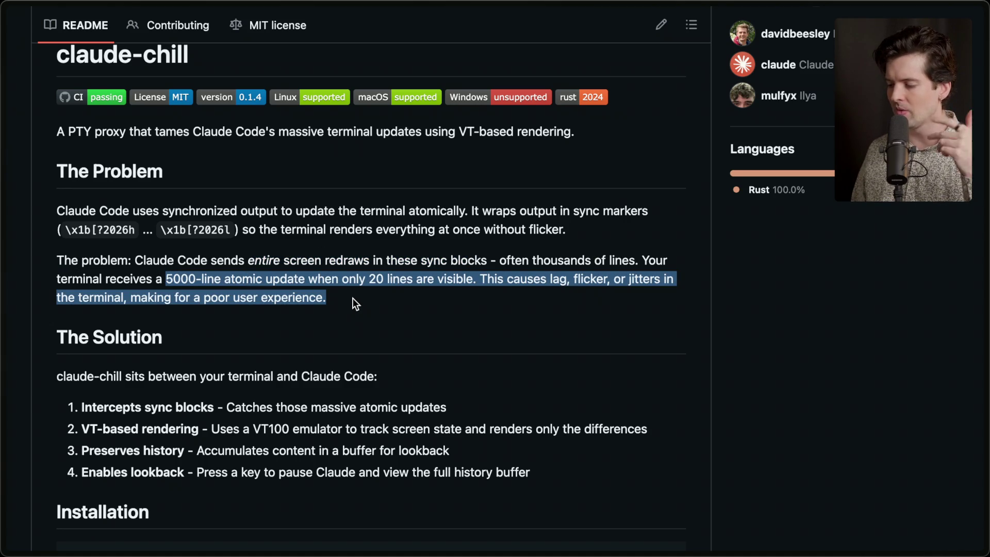
{"action": "left_click", "coordinate": [354, 299]}
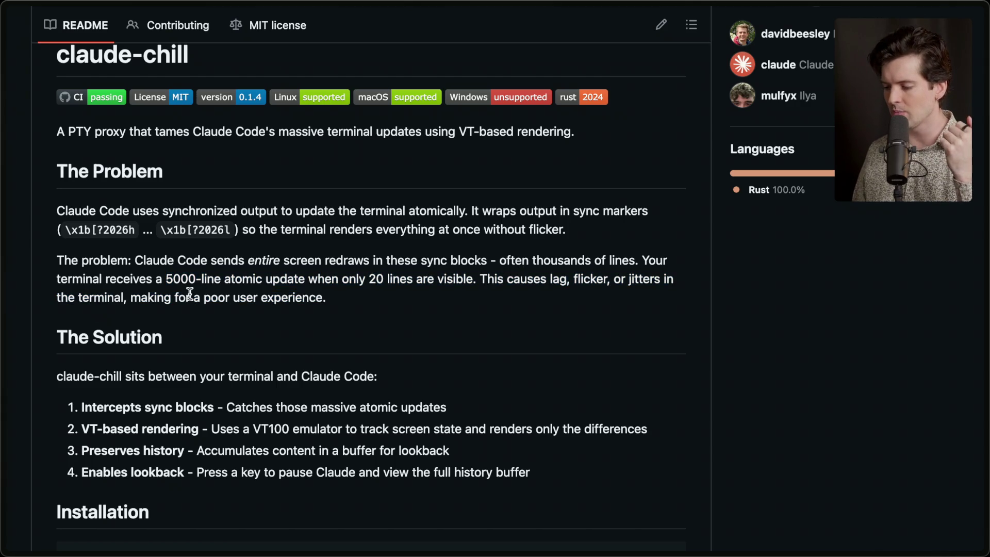
{"action": "scroll", "coordinate": [384, 307], "scroll_direction": "down", "scroll_amount": 5}
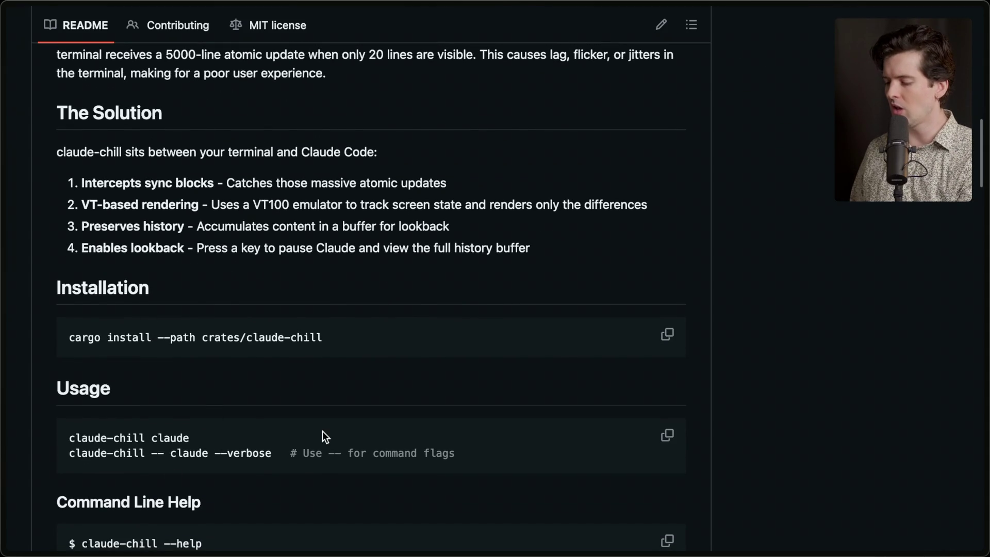
Quit Claude Code, run `claude-chill claude` and trust the project folder
{"action": "key", "text": "super+Tab"}
{"action": "key", "text": "ctrl+c"}
{"action": "key", "text": "ctrl+c"}
{"action": "type", "text": "cuad"}
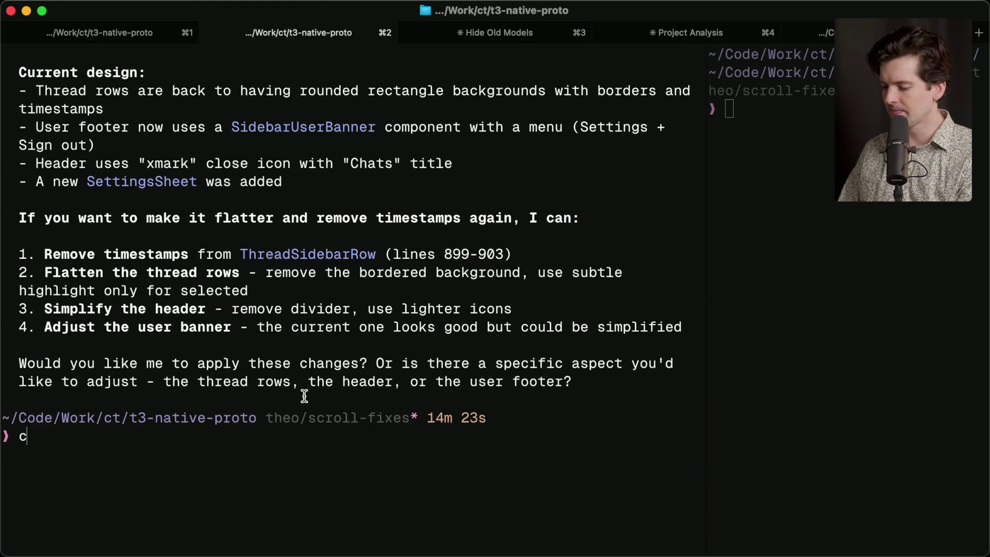
{"action": "key", "text": "BackSpace"}
{"action": "key", "text": "BackSpace"}
{"action": "key", "text": "BackSpace"}
{"action": "type", "text": "laude-chill claude"}
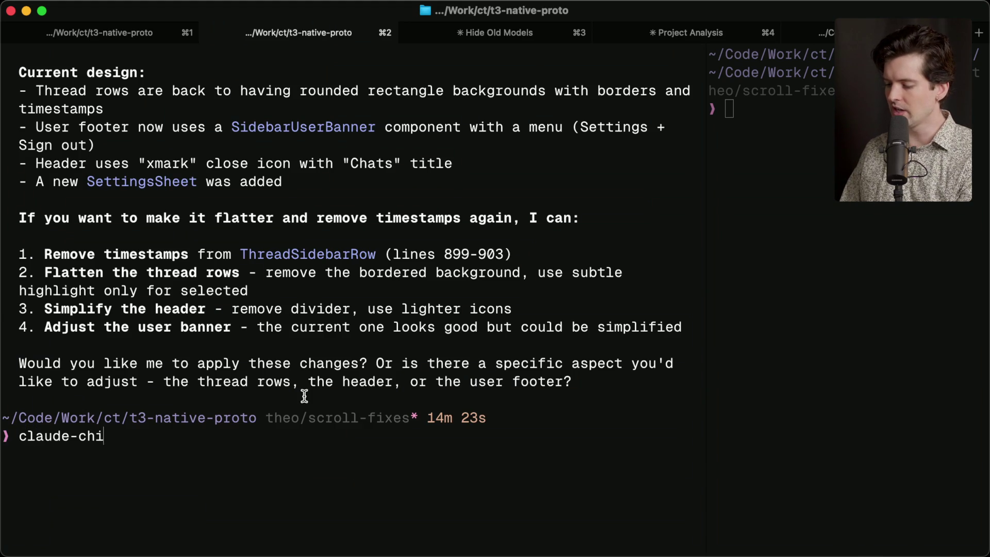
{"action": "key", "text": "Return"}
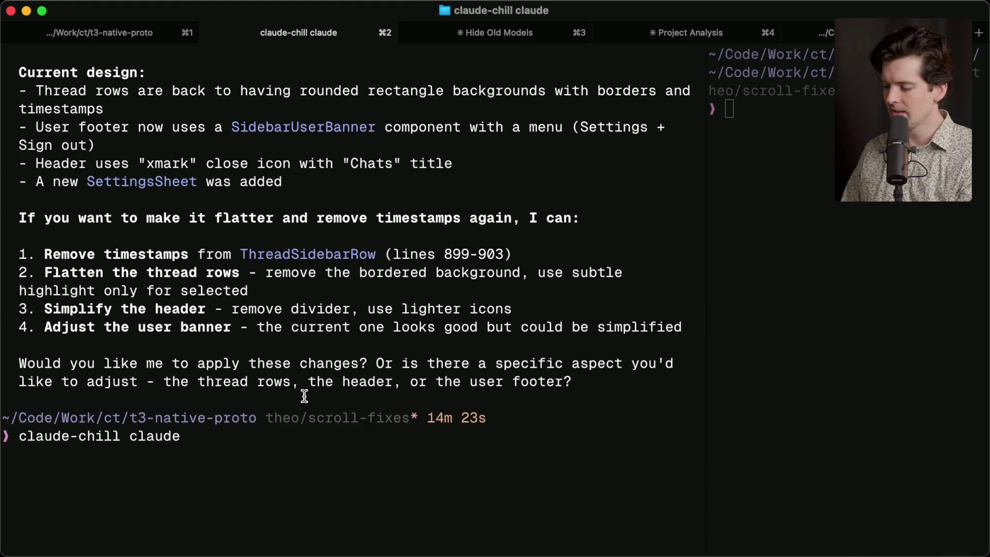
{"action": "key", "text": "Return"}
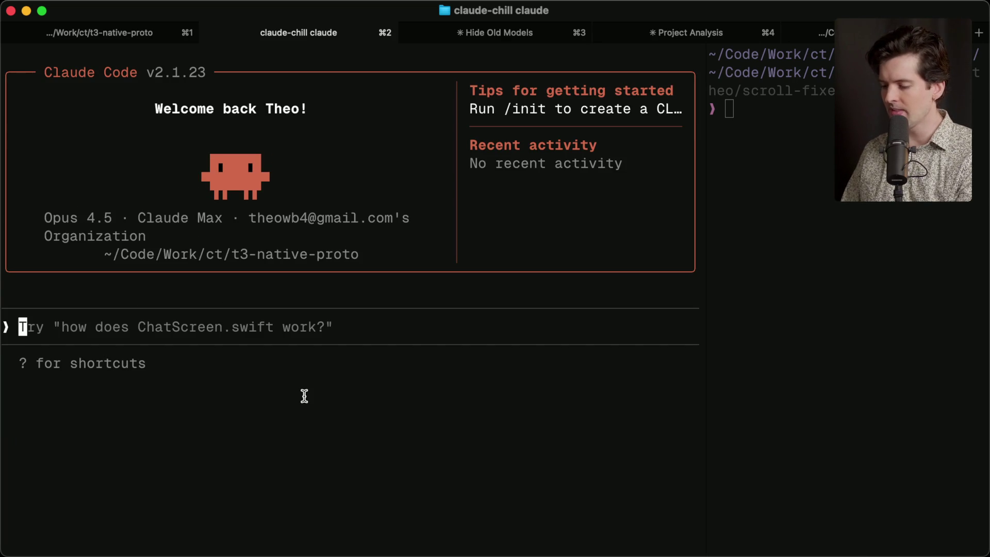
Run /resume and reopen the latest sidebar redesign session
{"action": "type", "text": "/"}
{"action": "key", "text": "BackSpace"}
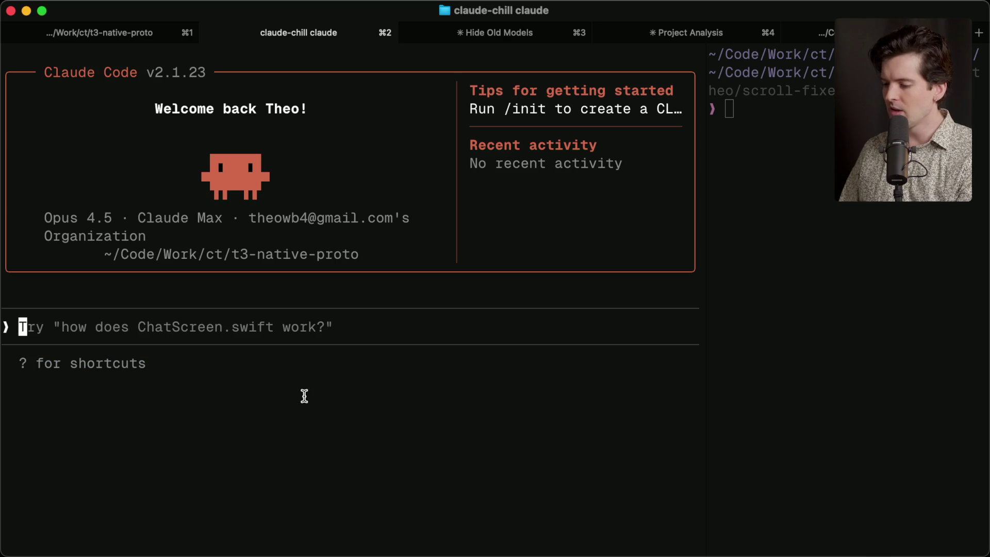
{"action": "scroll", "coordinate": [118, 192], "scroll_direction": "up", "scroll_amount": 10}
{"action": "scroll", "coordinate": [118, 192], "scroll_direction": "down", "scroll_amount": 10}
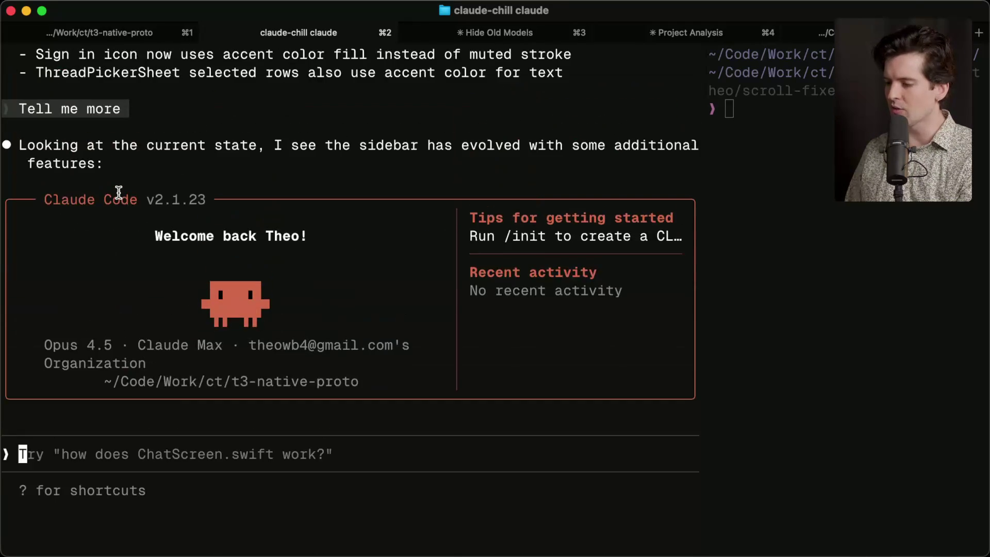
{"action": "scroll", "coordinate": [118, 192], "scroll_direction": "up", "scroll_amount": 15}
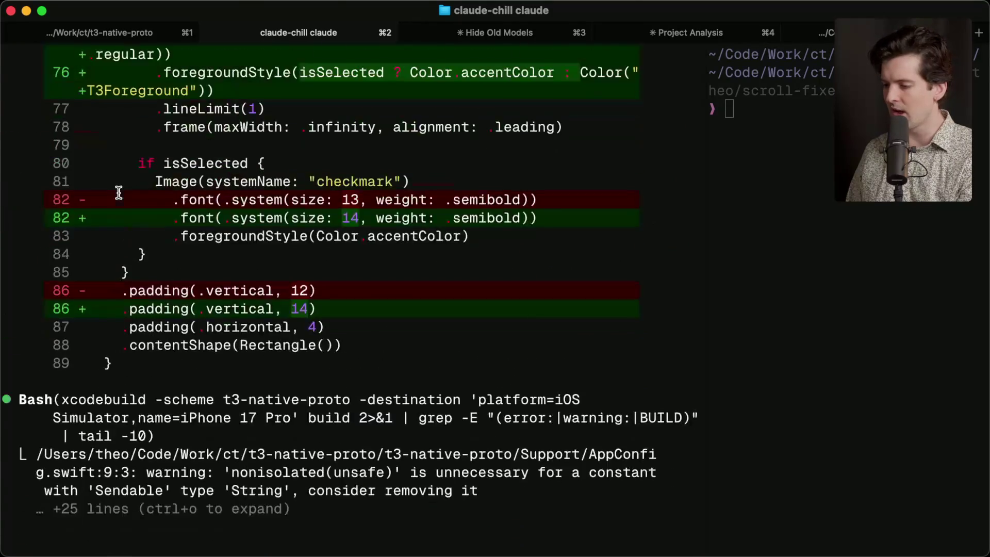
{"action": "scroll", "coordinate": [118, 192], "scroll_direction": "down", "scroll_amount": 15}
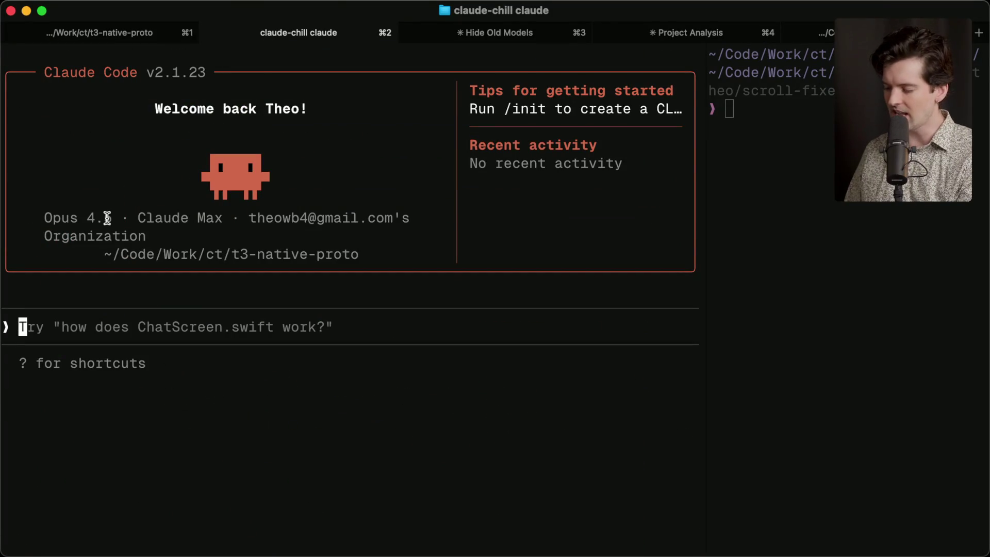
{"action": "type", "text": "/res"}
{"action": "key", "text": "BackSpace"}
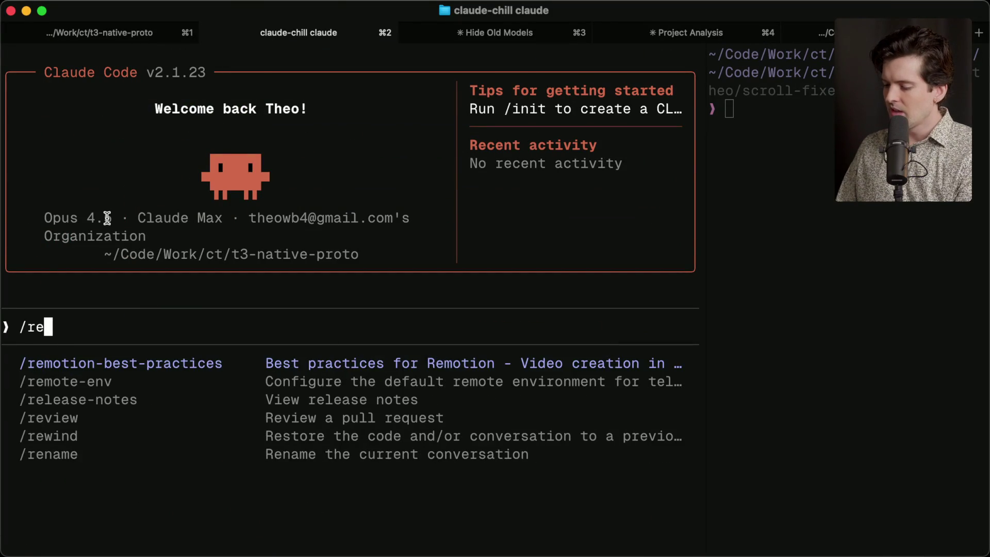
{"action": "type", "text": "sume"}
{"action": "key", "text": "Return"}
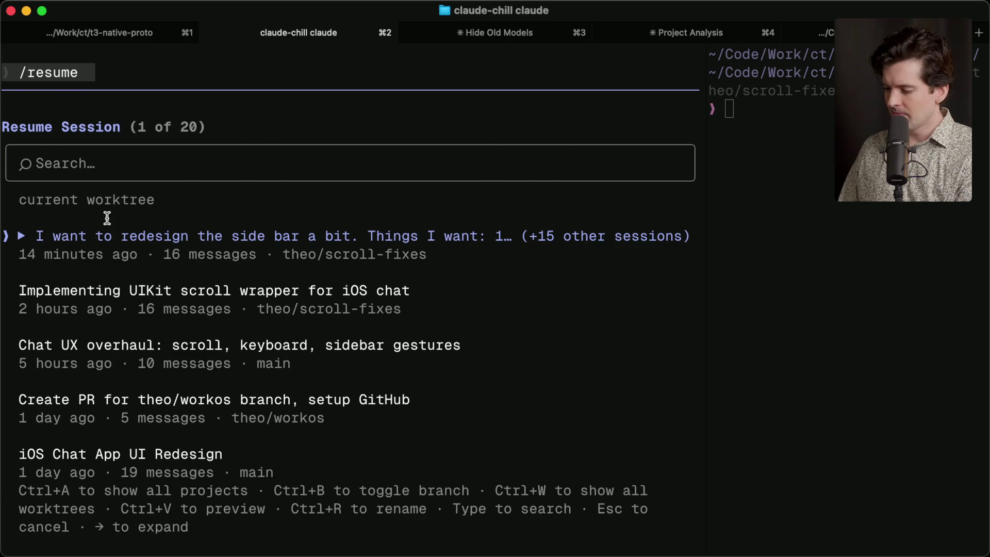
{"action": "key", "text": "Return"}
{"action": "scroll", "coordinate": [163, 202], "scroll_direction": "up", "scroll_amount": 5}
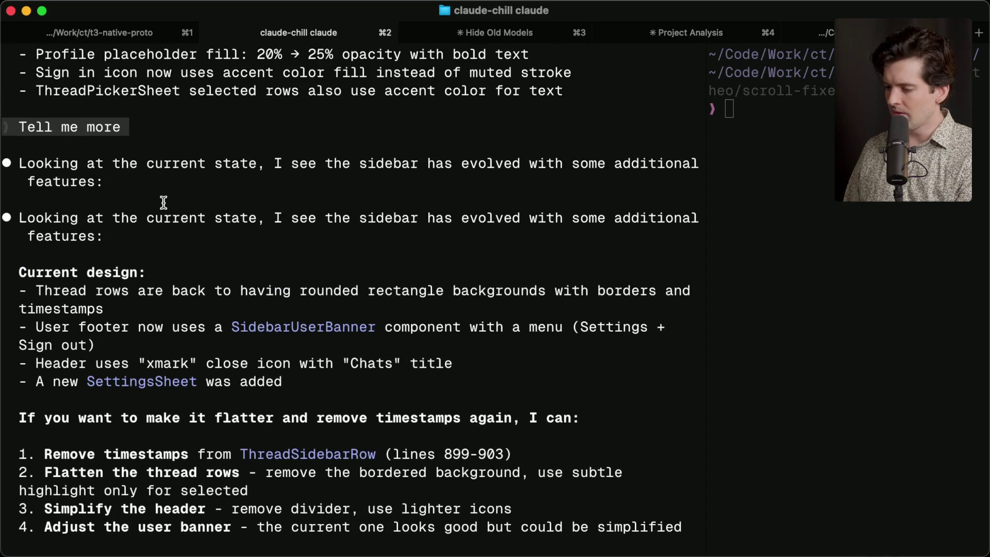
{"action": "scroll", "coordinate": [164, 203], "scroll_direction": "down", "scroll_amount": 5}
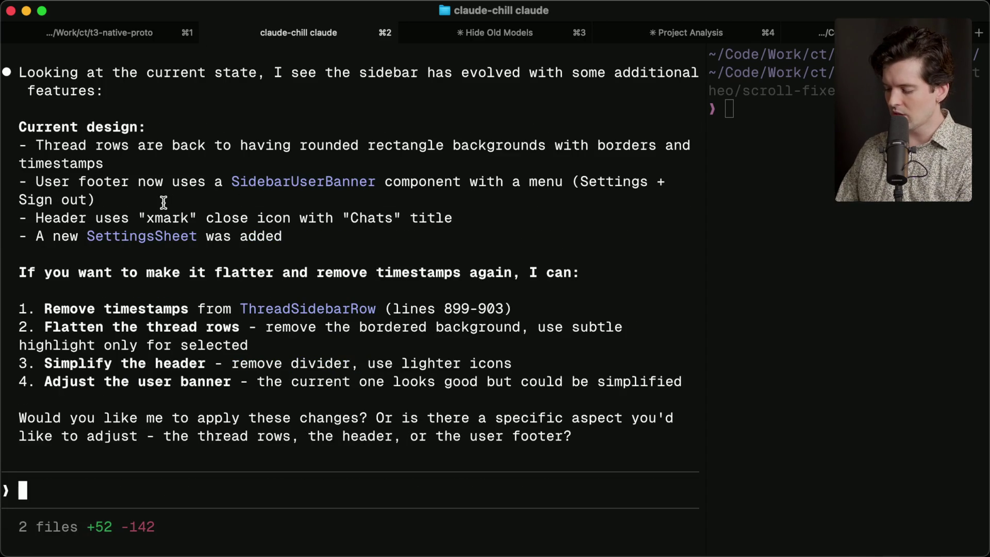
Browse the conversation history in claude-chill's Ctrl+6 lookback mode, then return to live view
{"action": "key", "text": "ctrl+6"}
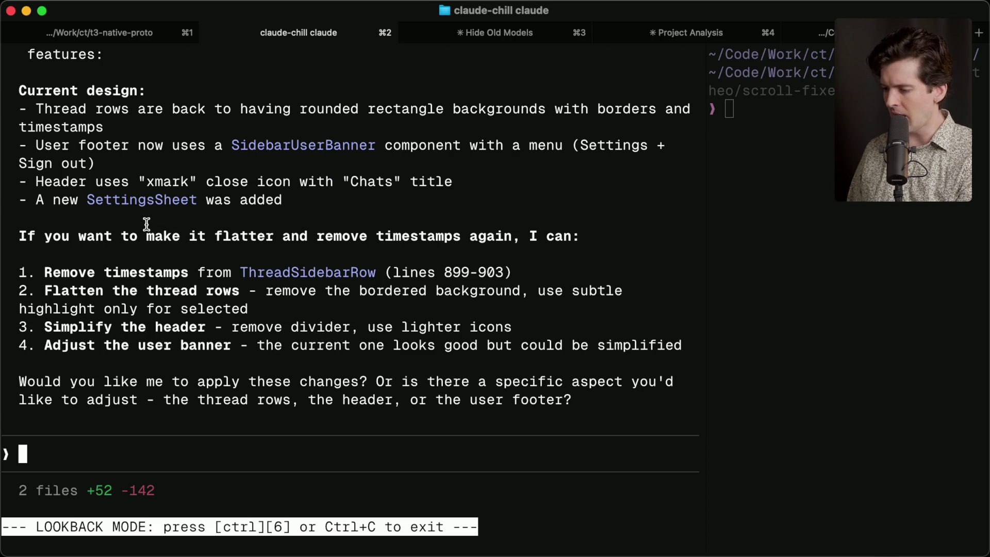
{"action": "scroll", "coordinate": [146, 223], "scroll_direction": "up", "scroll_amount": 15}
{"action": "scroll", "coordinate": [146, 223], "scroll_direction": "up", "scroll_amount": 5}
{"action": "scroll", "coordinate": [146, 223], "scroll_direction": "down", "scroll_amount": 20}
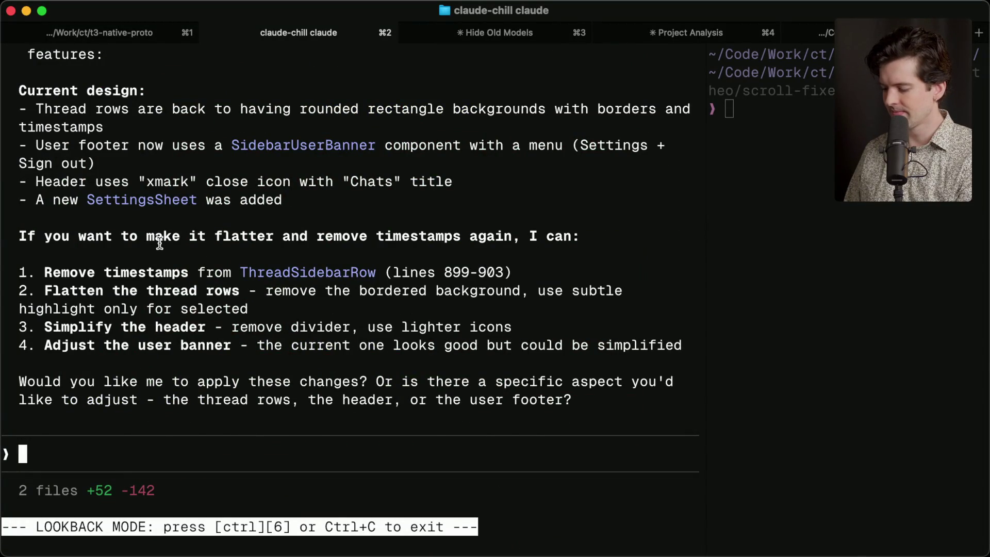
{"action": "key", "text": "ctrl+6"}
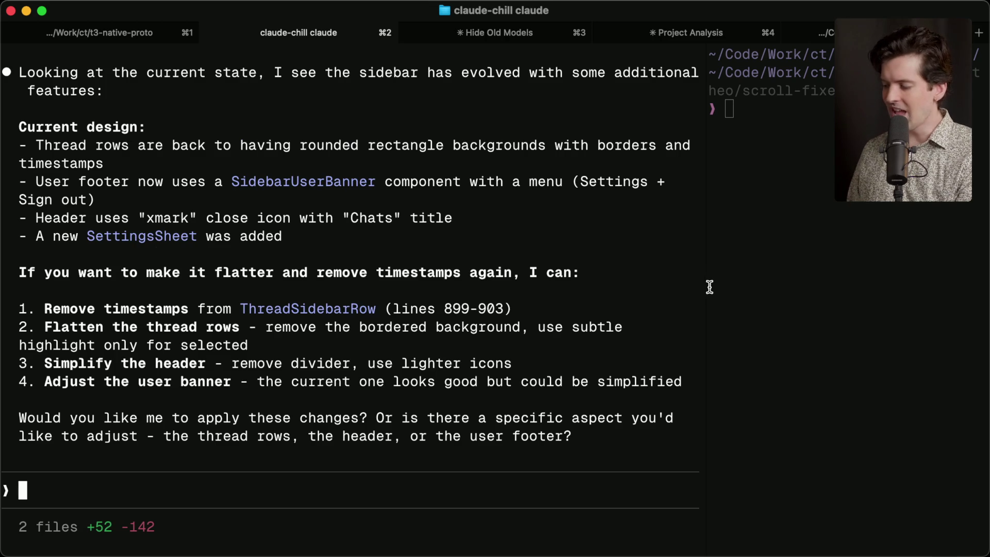
Widen the conversation pane and highlight the suggested changes and closing question
{"action": "mouse_move", "coordinate": [709, 286]}
{"action": "left_mouse_down"}
{"action": "mouse_move", "coordinate": [429, 309]}
{"action": "mouse_move", "coordinate": [898, 299]}
{"action": "mouse_move", "coordinate": [516, 309]}
{"action": "mouse_move", "coordinate": [776, 335]}
{"action": "mouse_move", "coordinate": [369, 328]}
{"action": "mouse_move", "coordinate": [809, 328]}
{"action": "mouse_move", "coordinate": [556, 314]}
{"action": "mouse_move", "coordinate": [745, 309]}
{"action": "left_mouse_up"}
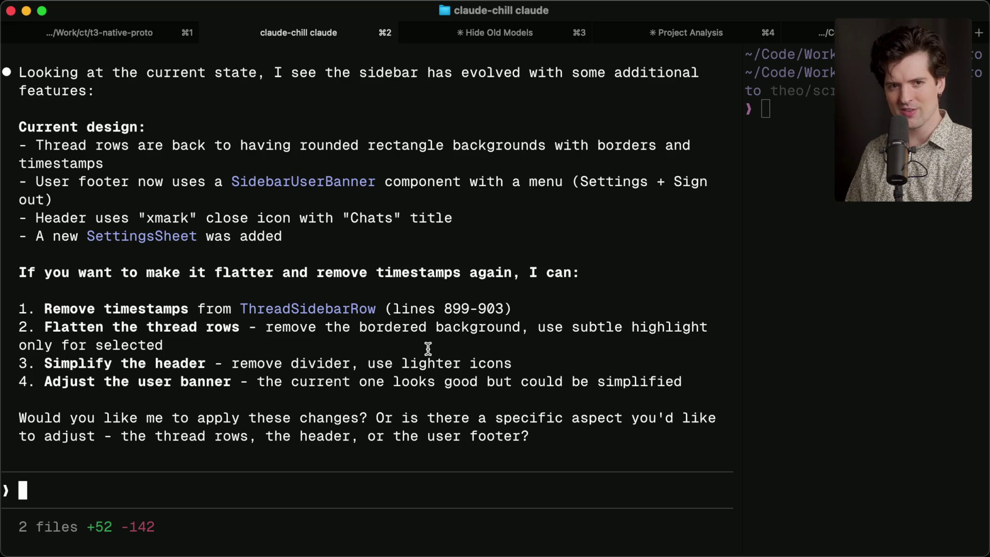
{"action": "mouse_move", "coordinate": [428, 349]}
{"action": "left_mouse_down"}
{"action": "mouse_move", "coordinate": [247, 355]}
{"action": "mouse_move", "coordinate": [150, 344]}
{"action": "mouse_move", "coordinate": [165, 345]}
{"action": "left_mouse_up"}
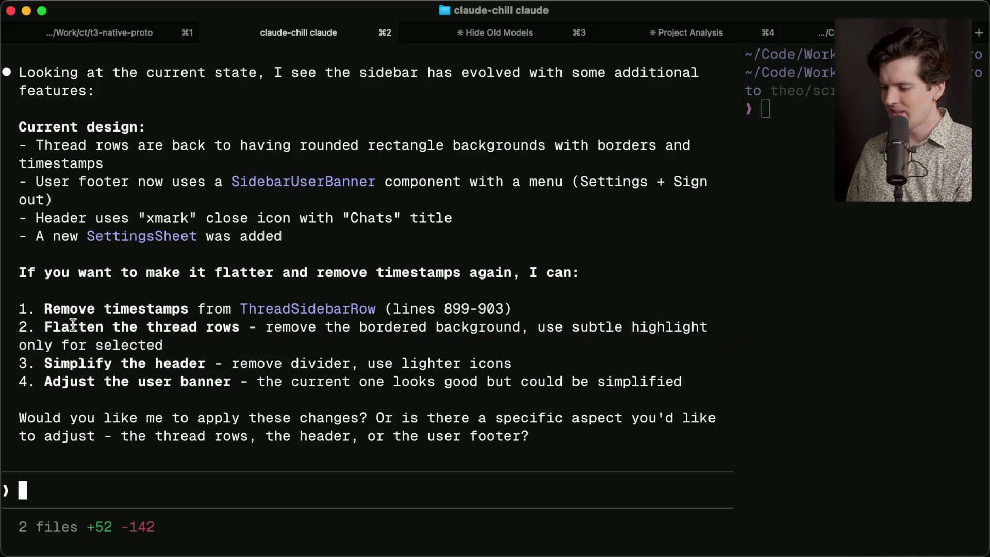
{"action": "left_click_drag", "start_coordinate": [18, 300], "coordinate": [555, 432]}
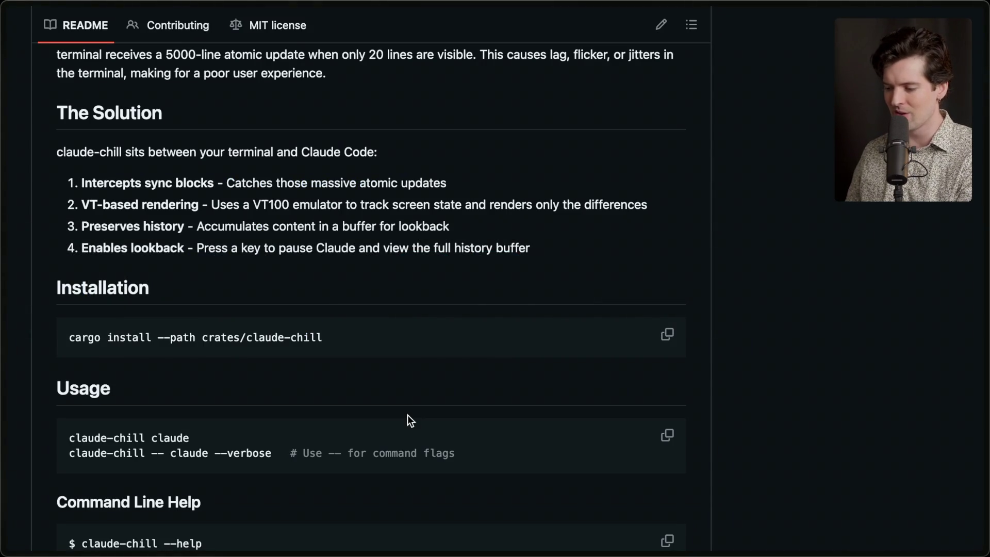
Scroll claude-chill's README through Examples and How It Works, then switch back to Ghostty
{"action": "scroll", "coordinate": [407, 414], "scroll_direction": "down", "scroll_amount": 20}
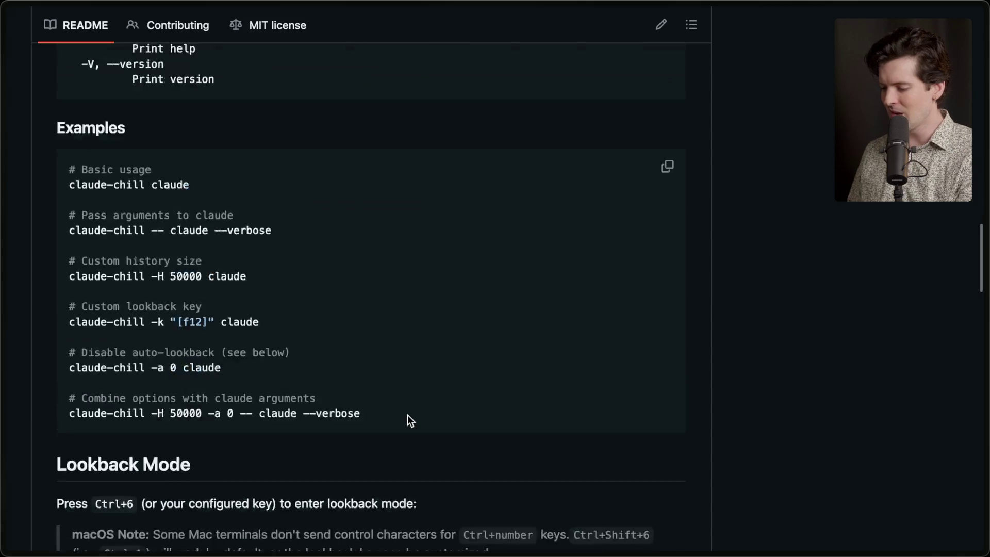
{"action": "scroll", "coordinate": [408, 416], "scroll_direction": "down", "scroll_amount": 15}
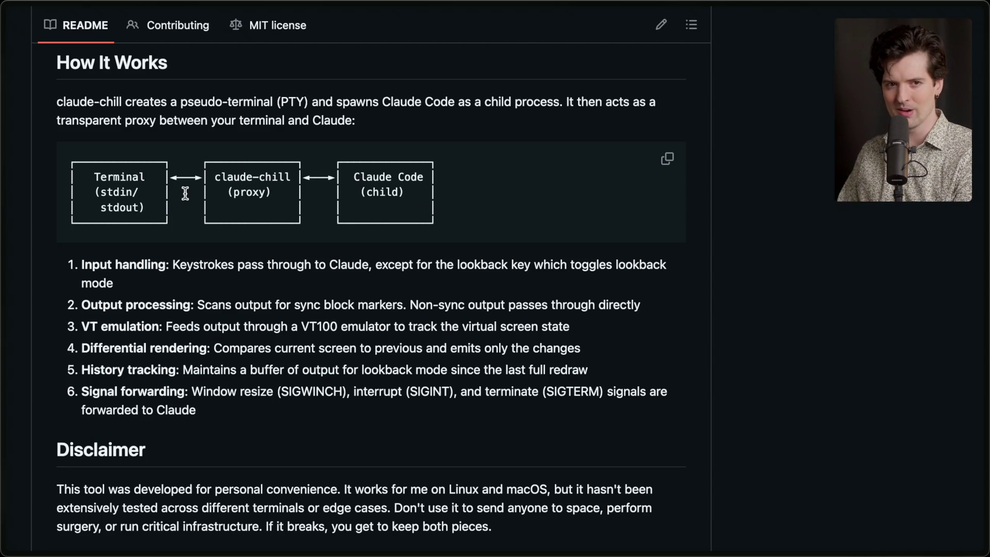
{"action": "key", "text": "super+Tab"}
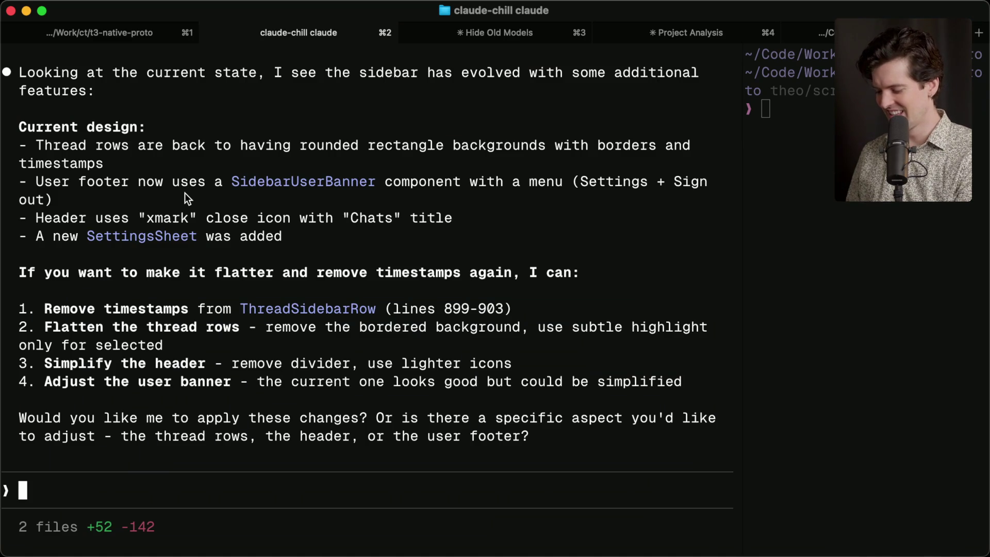
Exit the claude-chill Claude Code session to the shell with Ctrl+C, then switch to the browser
{"action": "key", "text": "ctrl+c"}
{"action": "key", "text": "ctrl+c"}
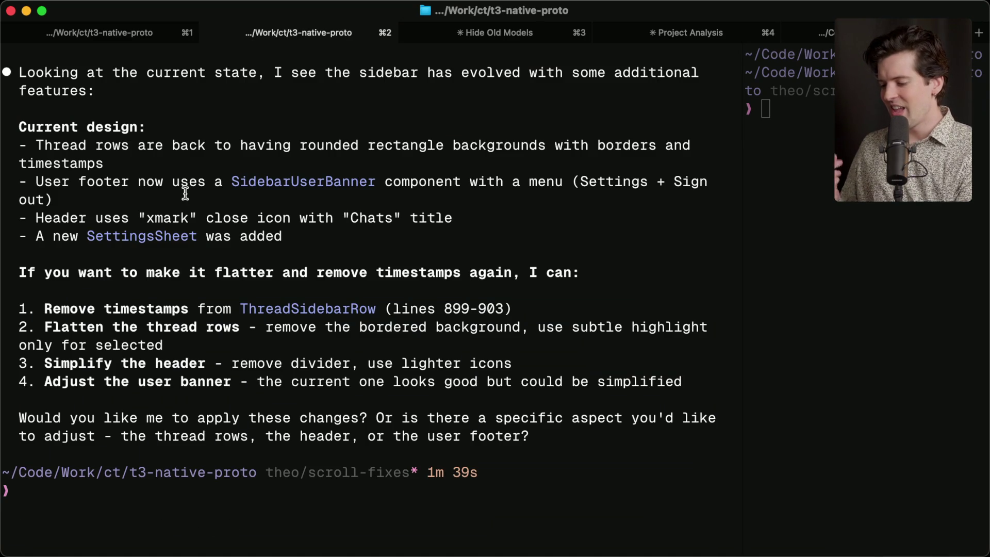
{"action": "scroll", "coordinate": [185, 194], "scroll_direction": "up", "scroll_amount": 3}
{"action": "scroll", "coordinate": [185, 194], "scroll_direction": "down", "scroll_amount": 3}
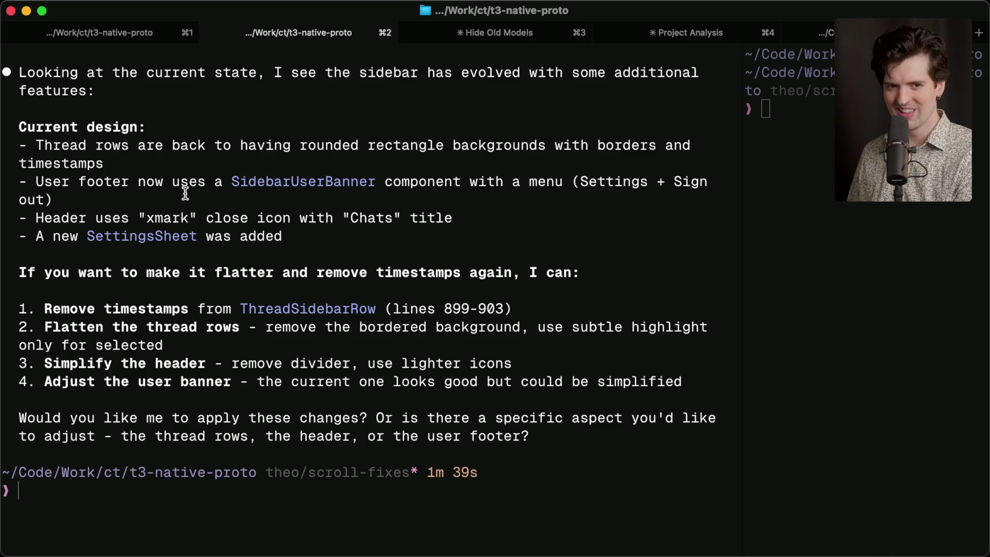
{"action": "key", "text": "super+Tab"}
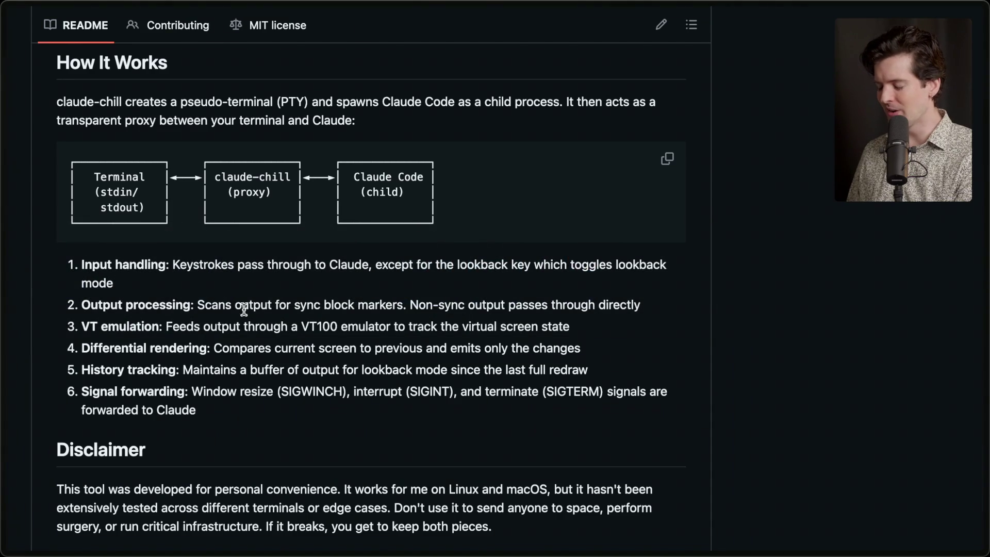
Switch from the claude-chill repo to the Ink repository tab in the vertical tab sidebar
{"action": "scroll", "coordinate": [243, 308], "scroll_direction": "up", "scroll_amount": 15}
{"action": "mouse_move", "coordinate": [886, 363]}
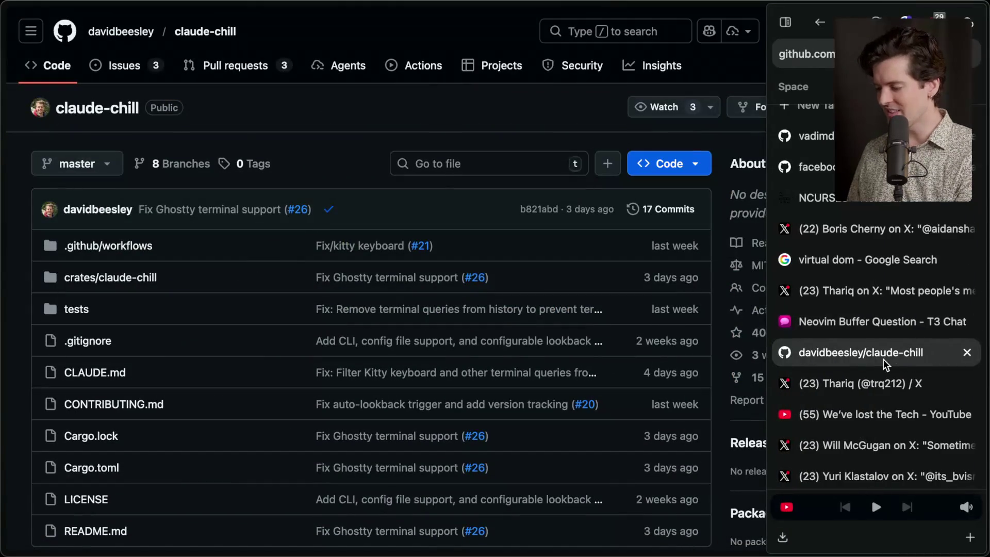
{"action": "left_click", "coordinate": [819, 136]}
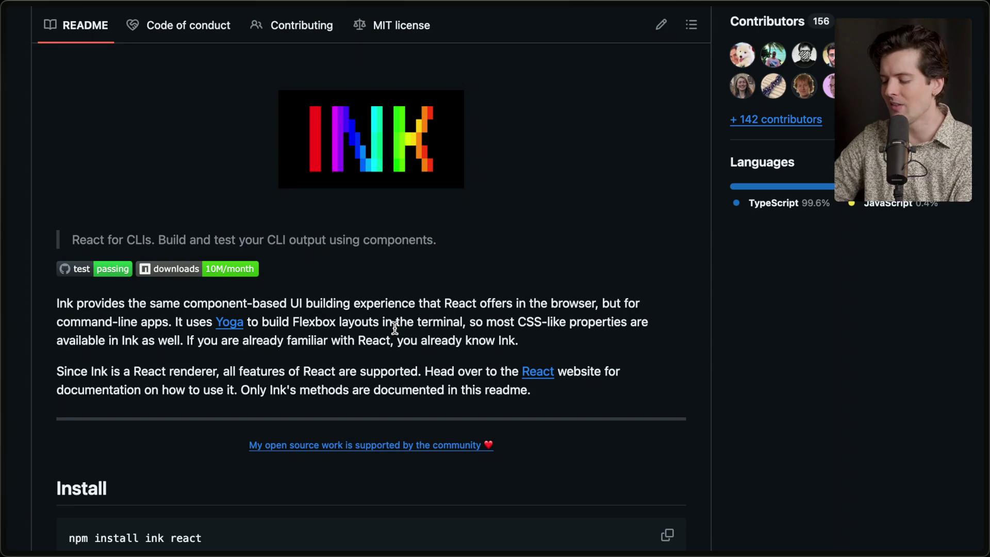
Bring the Conductor app in front of the Ink README
{"action": "key", "text": "super+Tab"}
{"action": "key", "text": "super+Tab"}
{"action": "key", "text": "super+Tab"}
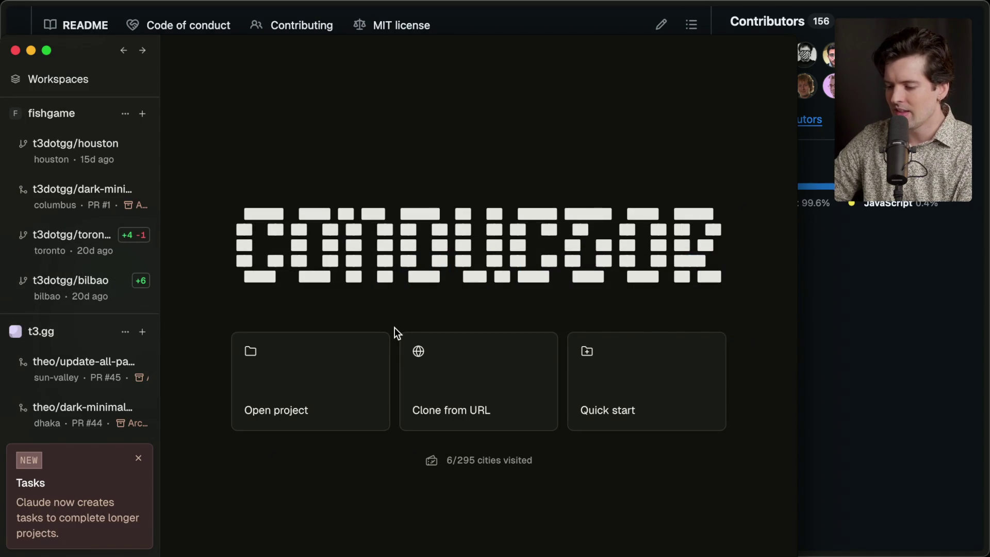
Maximize Conductor and flip through the fishgame workspaces, including toronto, ending on houston
{"action": "key", "text": "ctrl+alt+Return"}
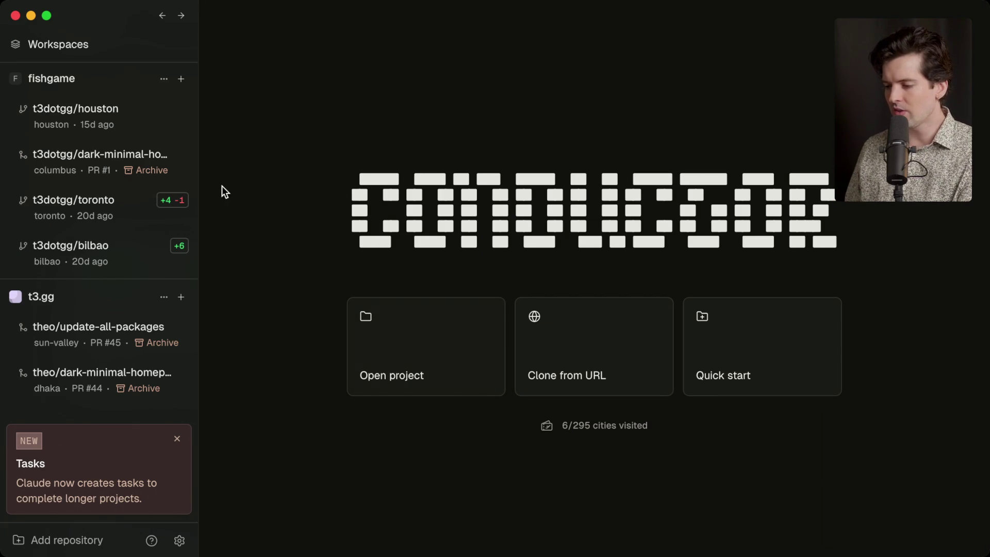
{"action": "left_click", "coordinate": [77, 114]}
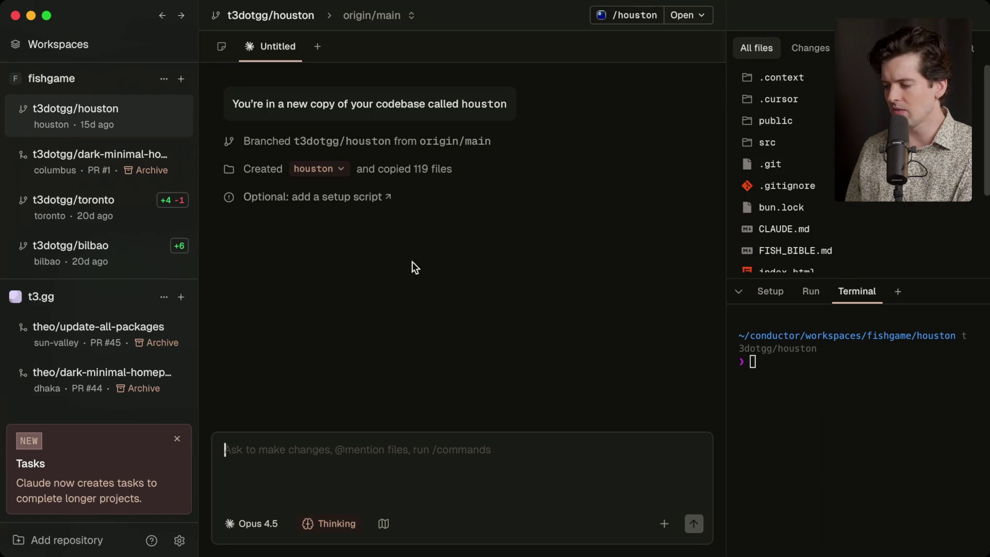
{"action": "left_click", "coordinate": [73, 202]}
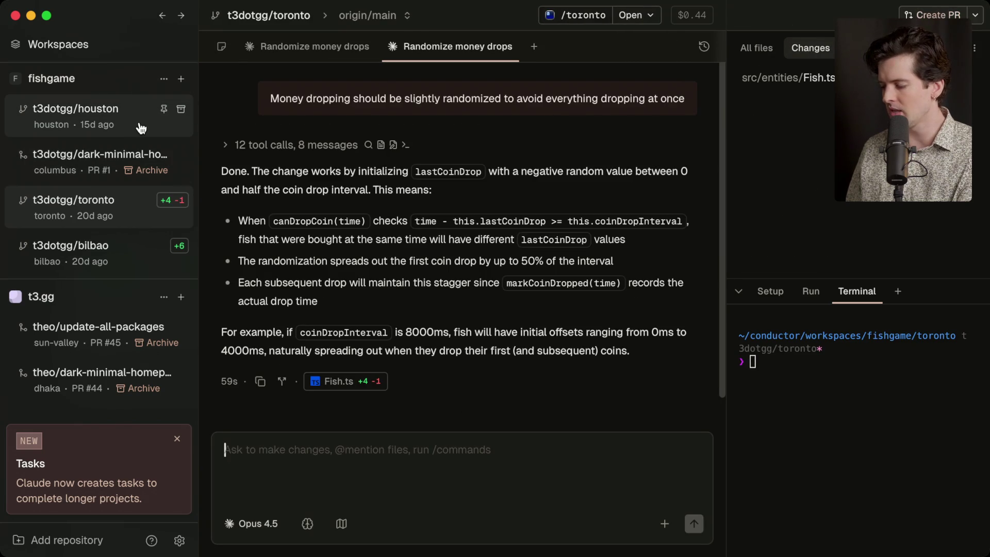
{"action": "key", "text": "super+2"}
{"action": "key", "text": "super+3"}
{"action": "key", "text": "super+1"}
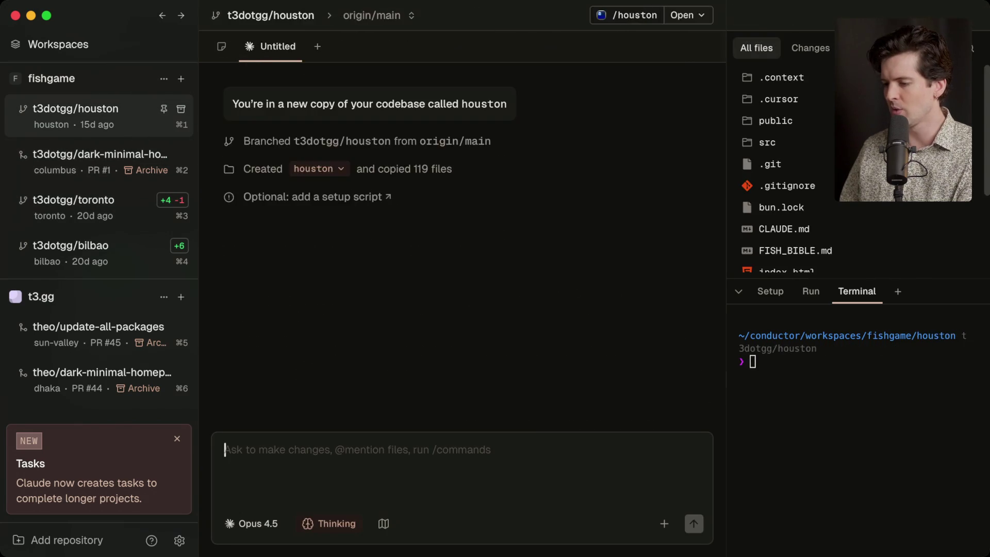
{"action": "key", "text": "super+3"}
{"action": "left_click", "coordinate": [78, 261]}
{"action": "left_click", "coordinate": [73, 201]}
{"action": "left_click", "coordinate": [76, 160]}
{"action": "left_click", "coordinate": [77, 126]}
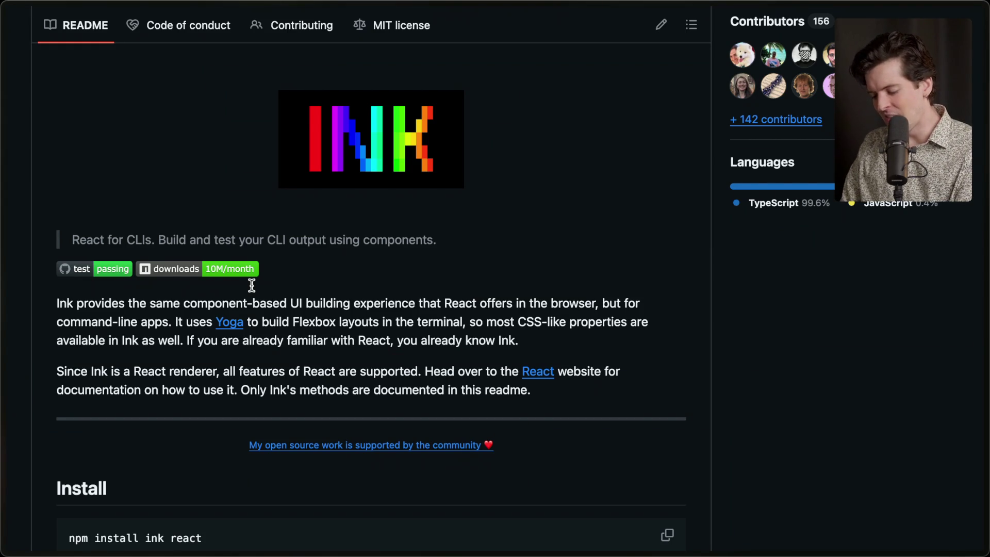
Cycle past Conductor to bring the Ghostty terminal with the sidebar-redesign suggestions forward
{"action": "key", "text": "super+Tab"}
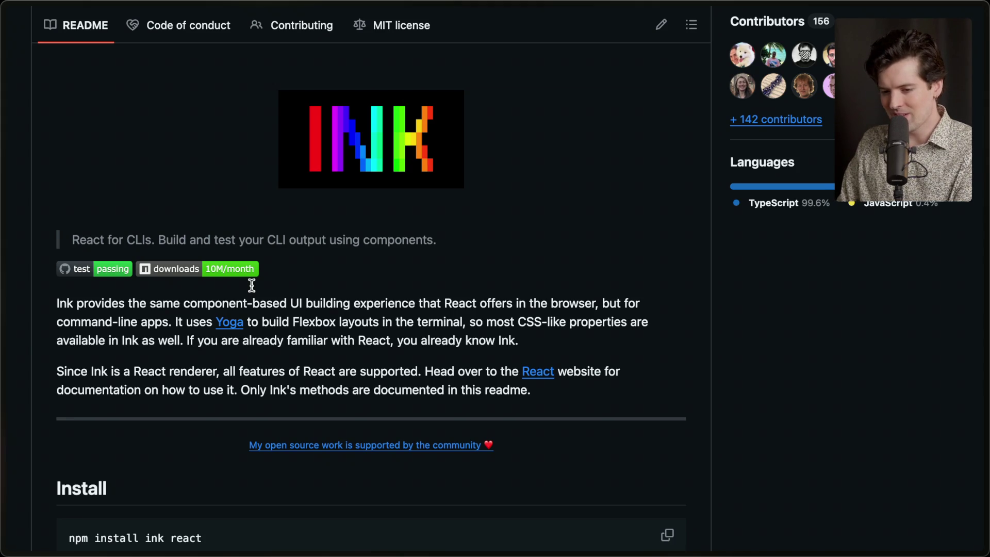
{"action": "key", "text": "super+Tab"}
{"action": "key", "text": "super+Tab"}
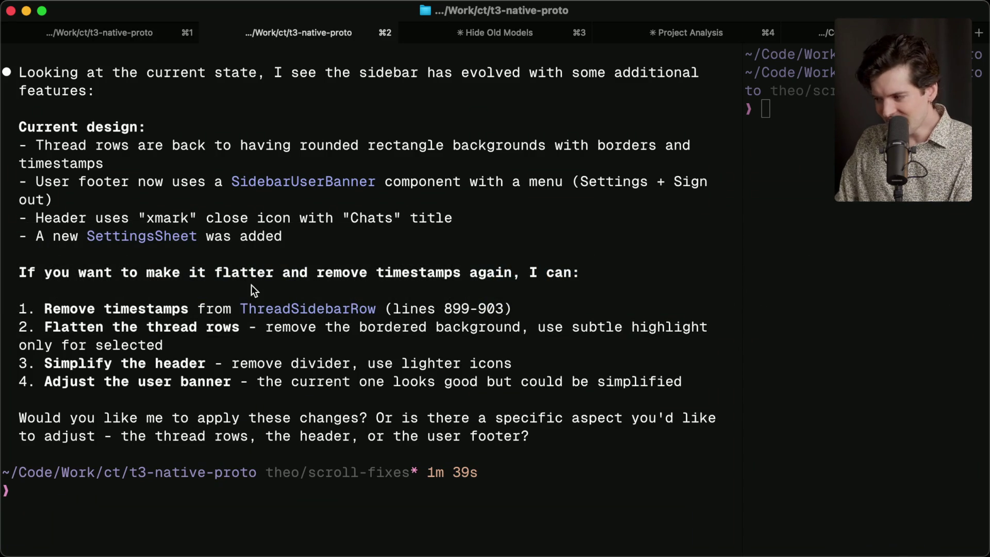
Glance at YouTube Studio stream stats, then return to Ink's repo page and its file list
{"action": "key", "text": "super+Tab"}
{"action": "key", "text": "super+Tab"}
{"action": "key", "text": "super+Tab"}
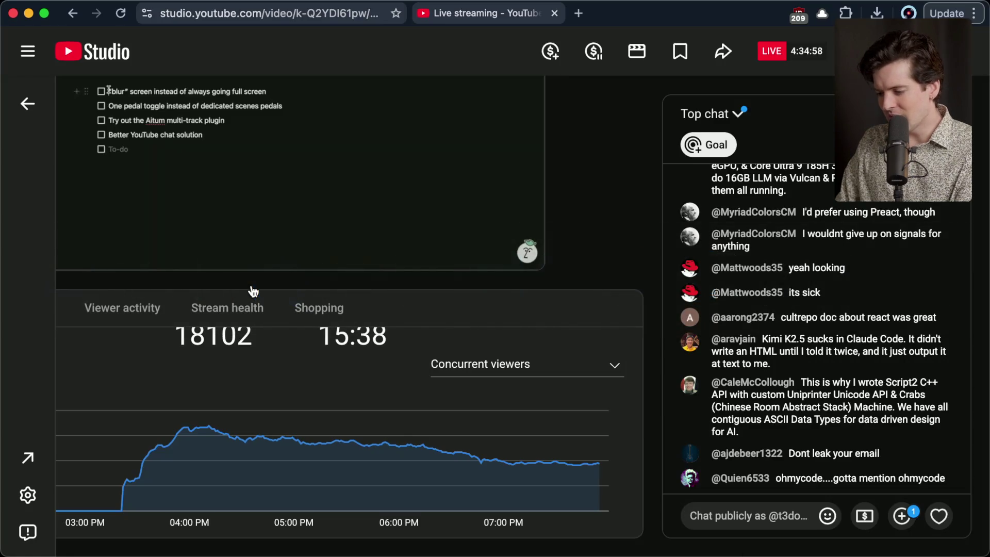
{"action": "key", "text": "super+Tab"}
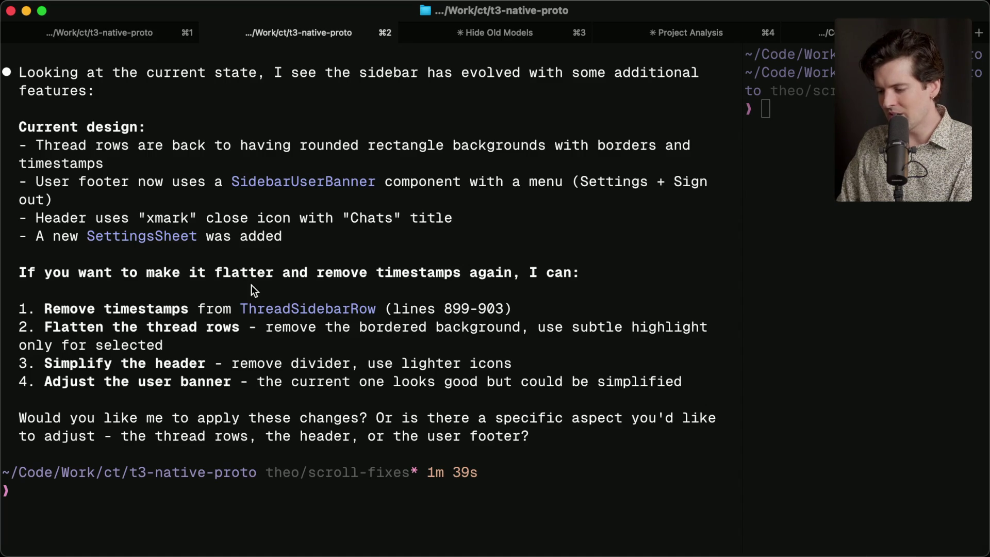
{"action": "key", "text": "super+Tab"}
{"action": "key", "text": "super+Tab"}
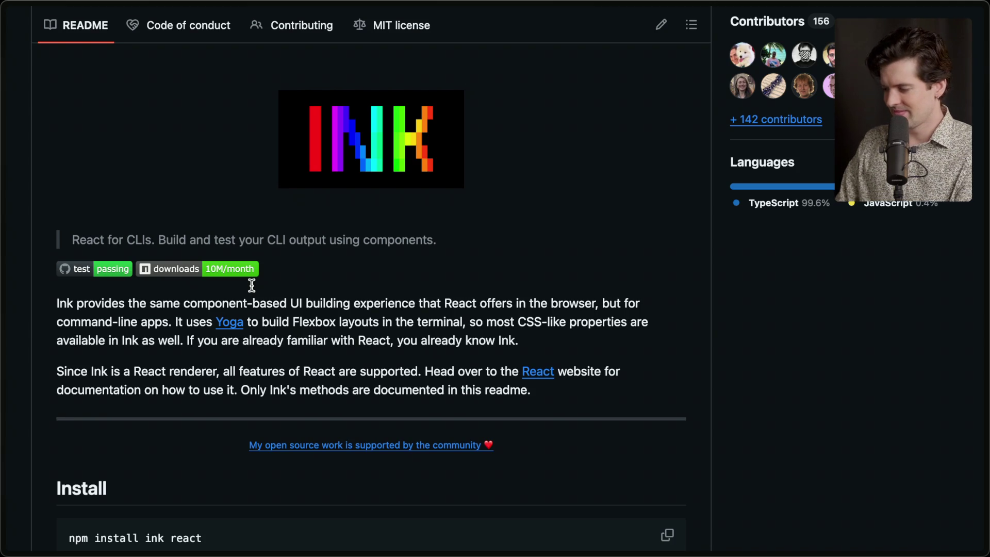
{"action": "scroll", "coordinate": [252, 285], "scroll_direction": "up", "scroll_amount": 15}
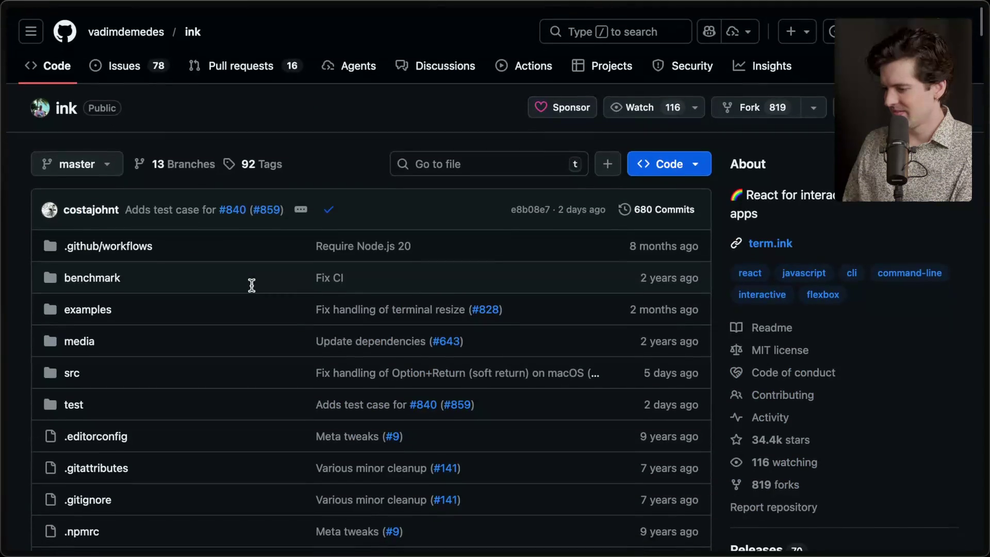
{"action": "mouse_move", "coordinate": [986, 309]}
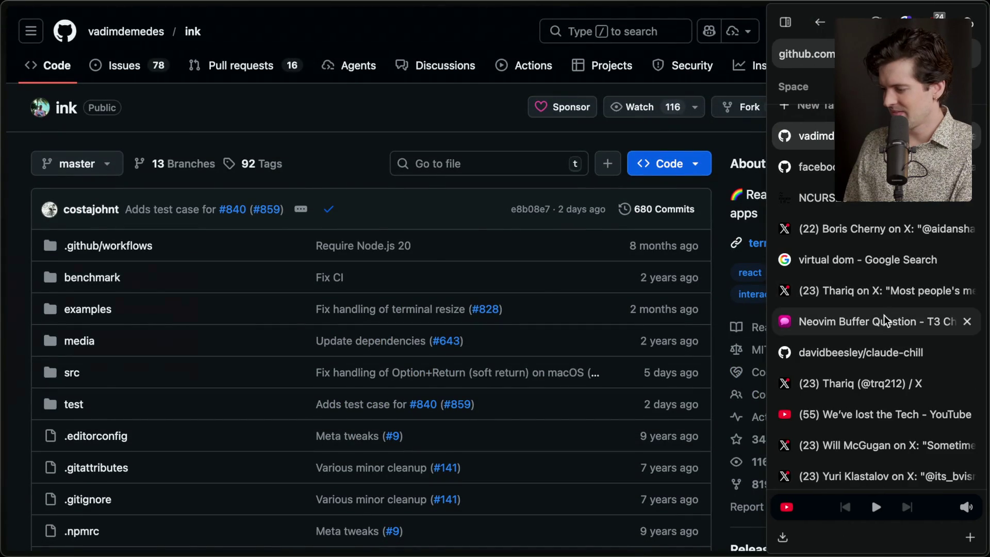
{"action": "left_click", "coordinate": [883, 317]}
{"action": "scroll", "coordinate": [596, 321], "scroll_direction": "down", "scroll_amount": 15}
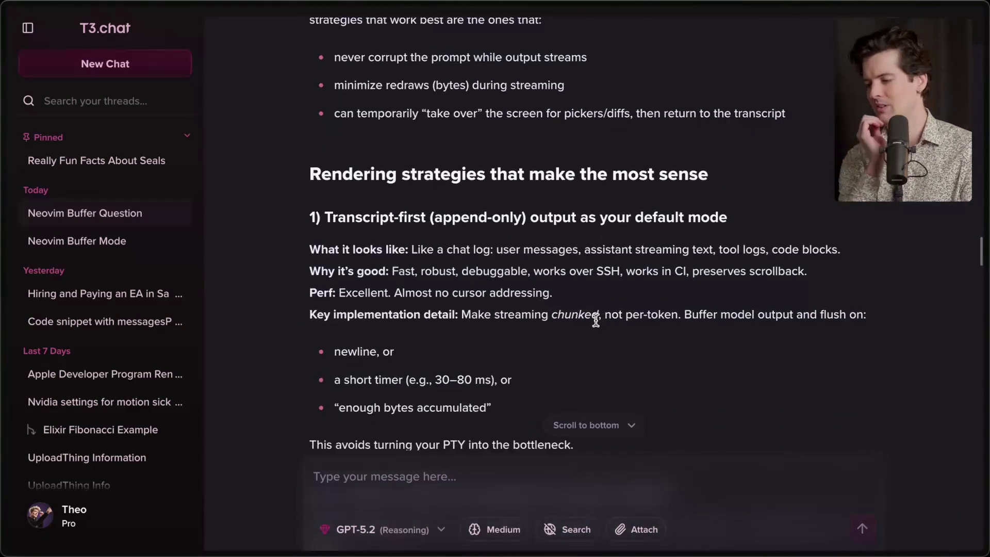
{"action": "scroll", "coordinate": [596, 321], "scroll_direction": "down", "scroll_amount": 10}
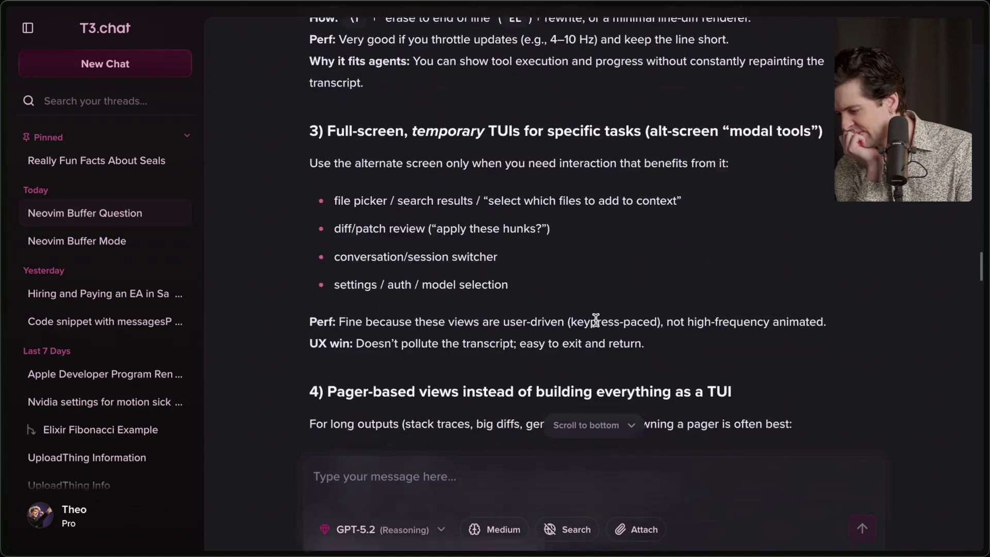
{"action": "scroll", "coordinate": [595, 319], "scroll_direction": "down", "scroll_amount": 8}
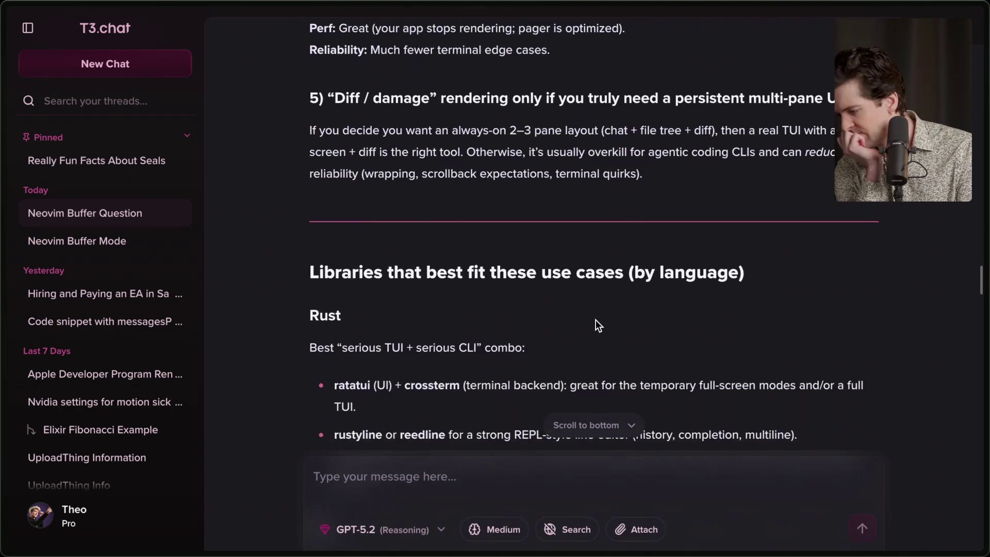
{"action": "scroll", "coordinate": [595, 320], "scroll_direction": "down", "scroll_amount": 4}
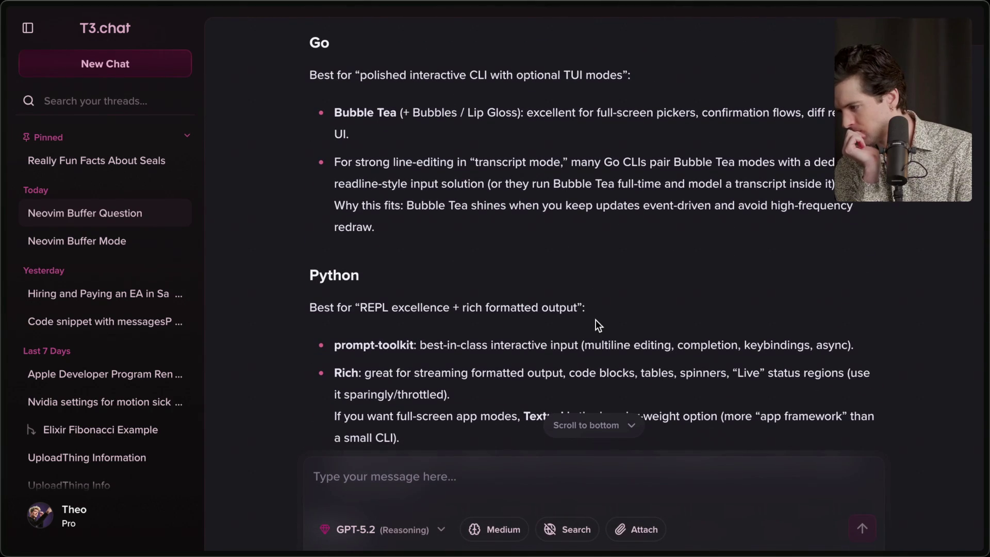
{"action": "scroll", "coordinate": [595, 319], "scroll_direction": "down", "scroll_amount": 10}
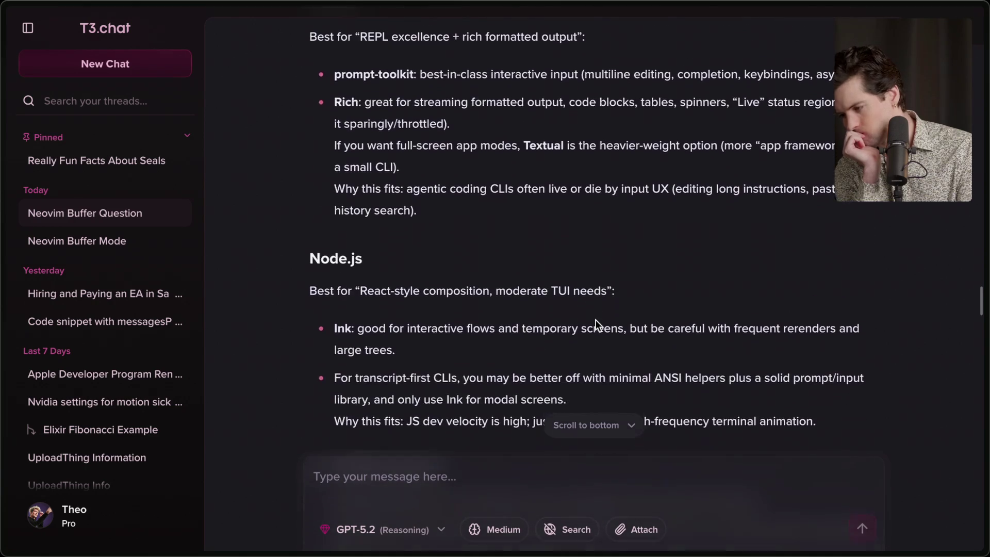
{"action": "scroll", "coordinate": [595, 319], "scroll_direction": "down", "scroll_amount": 1}
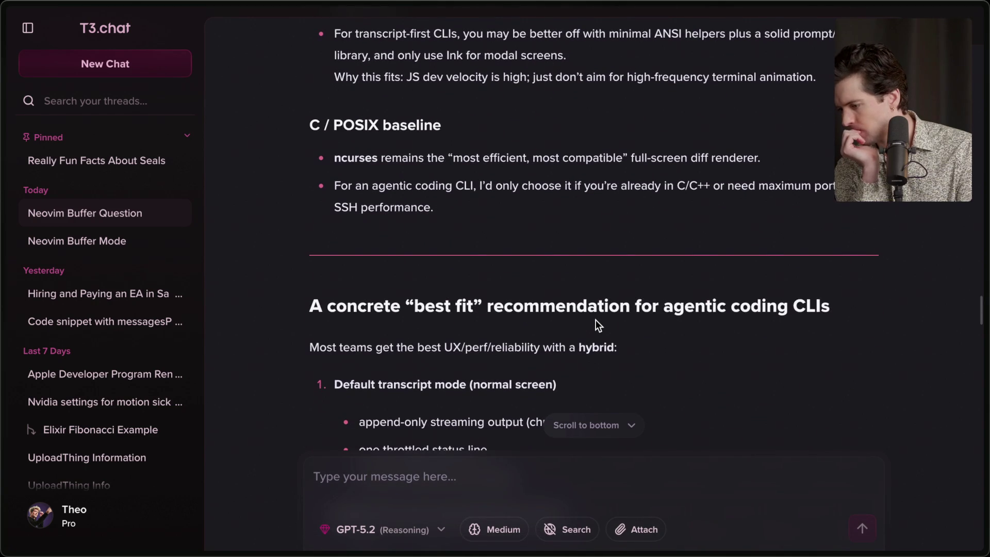
{"action": "scroll", "coordinate": [596, 319], "scroll_direction": "down", "scroll_amount": 5}
{"action": "scroll", "coordinate": [595, 325], "scroll_direction": "down", "scroll_amount": 6}
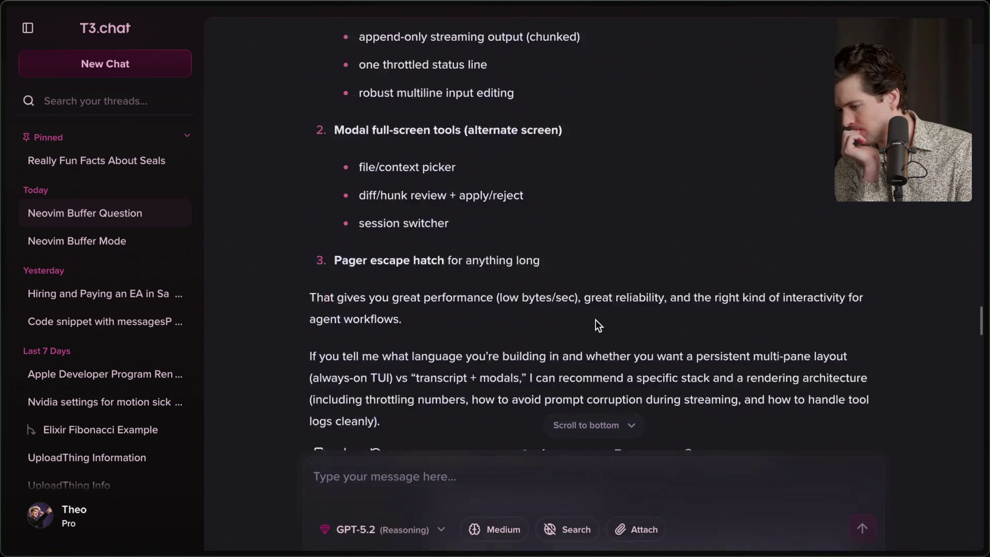
{"action": "scroll", "coordinate": [596, 320], "scroll_direction": "down", "scroll_amount": 2}
{"action": "scroll", "coordinate": [596, 319], "scroll_direction": "down", "scroll_amount": 15}
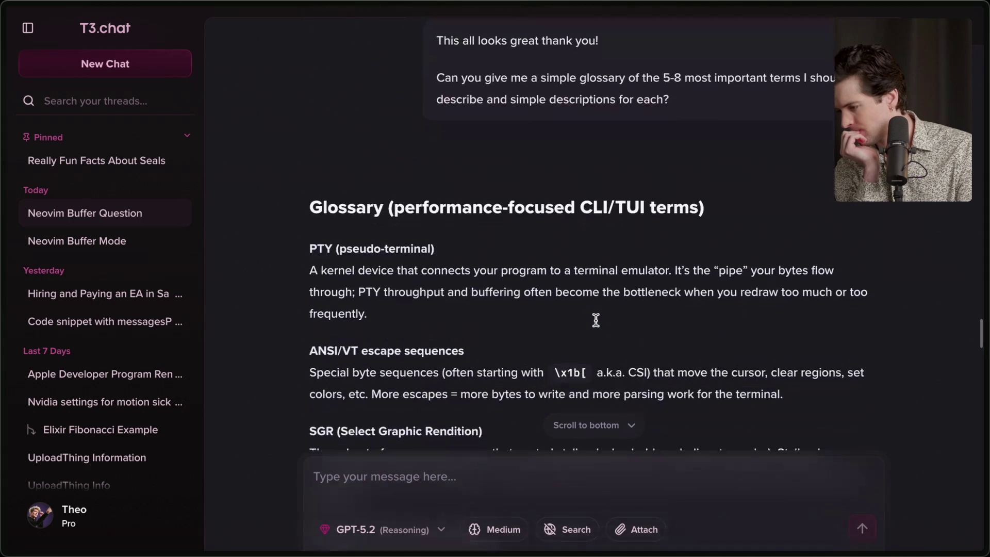
{"action": "scroll", "coordinate": [596, 325], "scroll_direction": "down", "scroll_amount": 15}
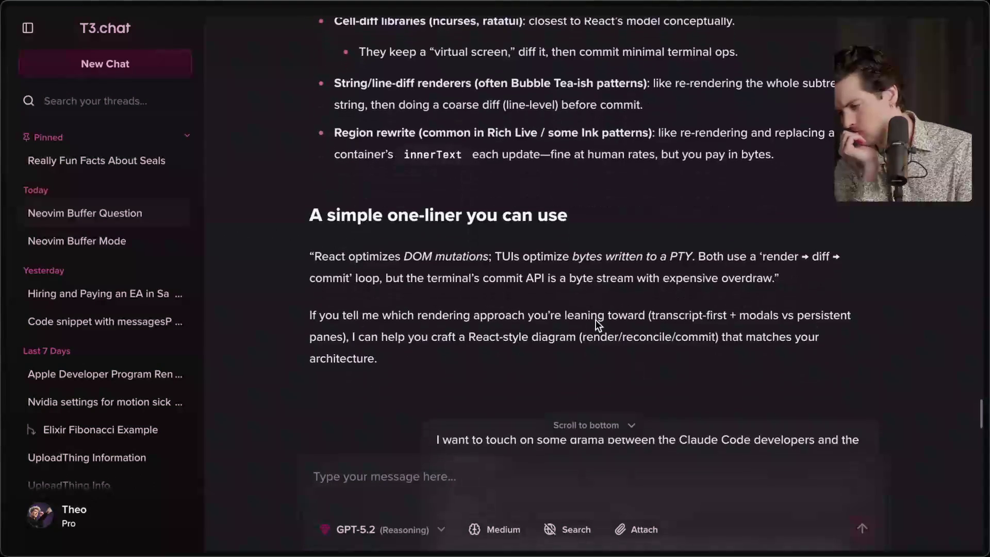
{"action": "scroll", "coordinate": [595, 320], "scroll_direction": "down", "scroll_amount": 20}
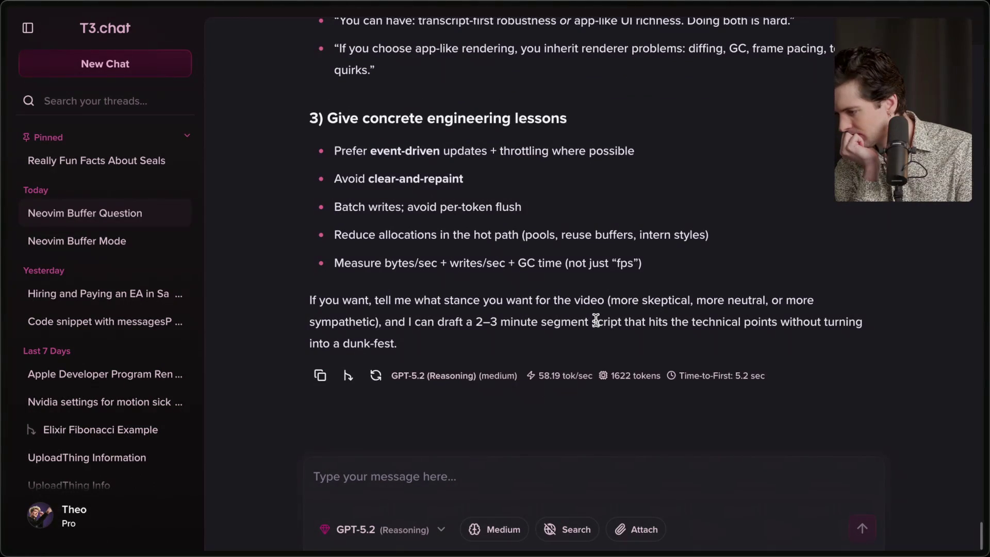
{"action": "scroll", "coordinate": [595, 320], "scroll_direction": "up", "scroll_amount": 5}
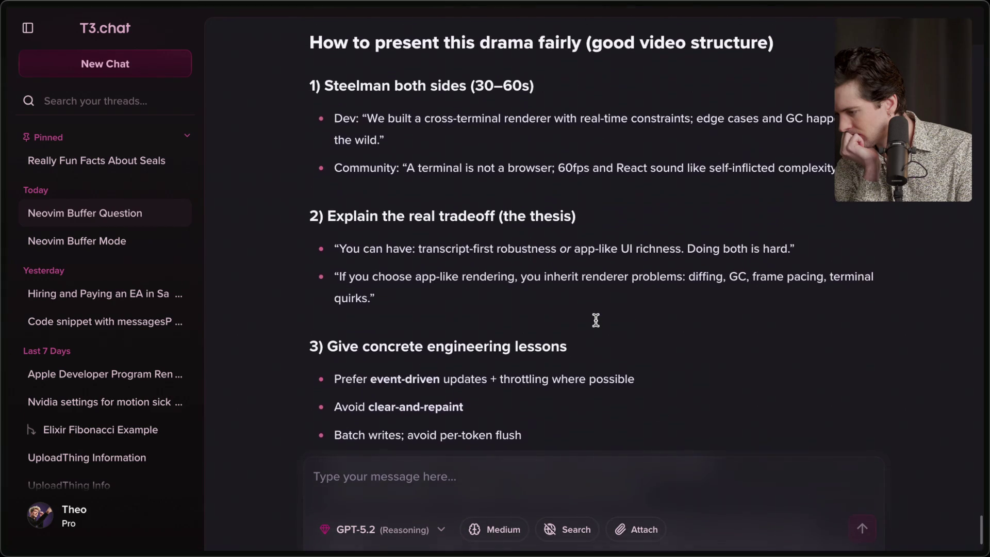
{"action": "scroll", "coordinate": [595, 319], "scroll_direction": "up", "scroll_amount": 1}
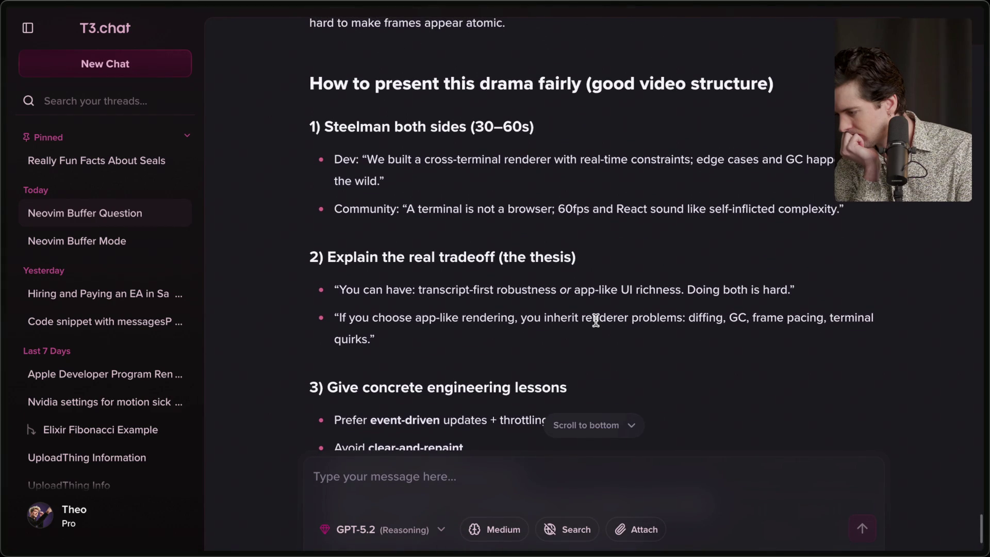
{"action": "scroll", "coordinate": [596, 320], "scroll_direction": "up", "scroll_amount": 1}
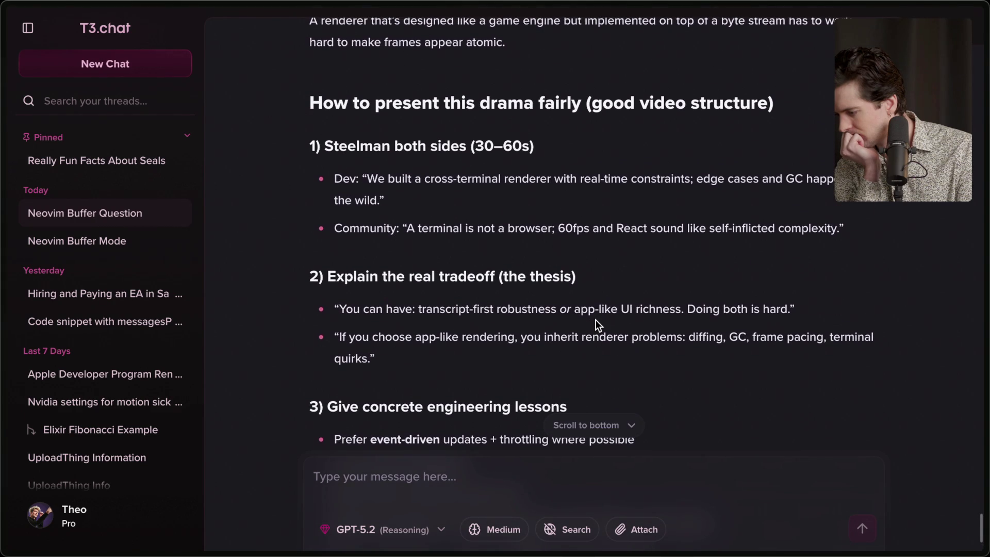
{"action": "scroll", "coordinate": [596, 319], "scroll_direction": "up", "scroll_amount": 5}
{"action": "scroll", "coordinate": [596, 320], "scroll_direction": "up", "scroll_amount": 10}
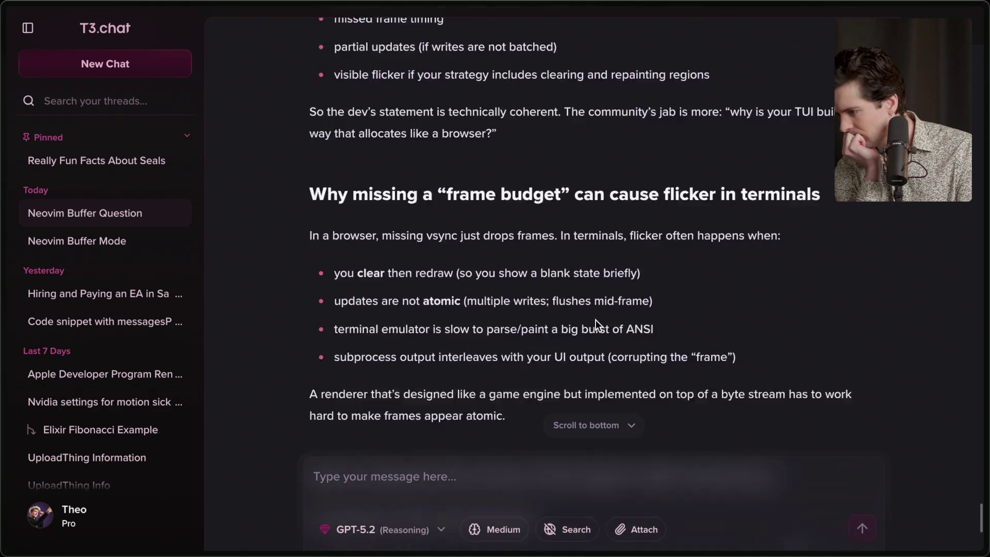
{"action": "scroll", "coordinate": [596, 320], "scroll_direction": "up", "scroll_amount": 1}
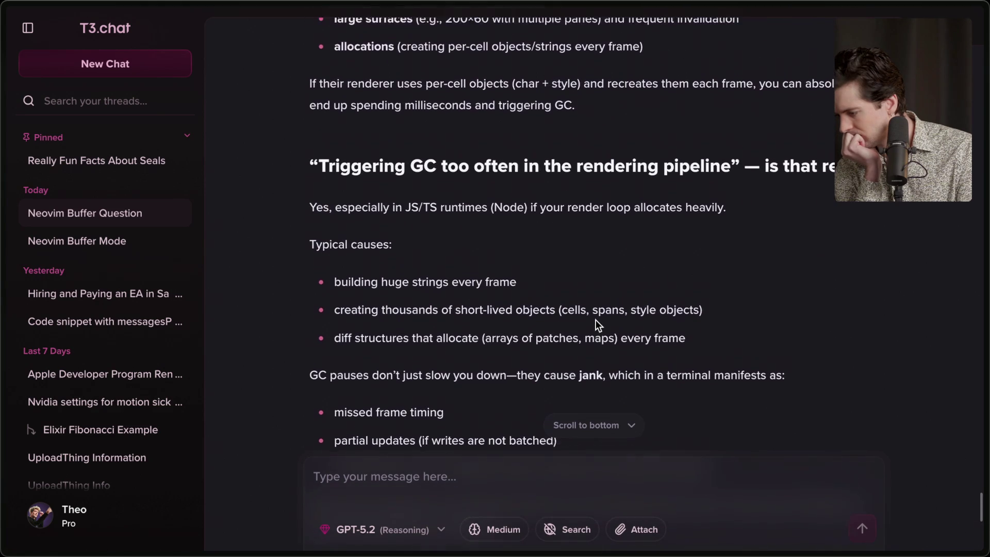
{"action": "scroll", "coordinate": [596, 319], "scroll_direction": "up", "scroll_amount": 5}
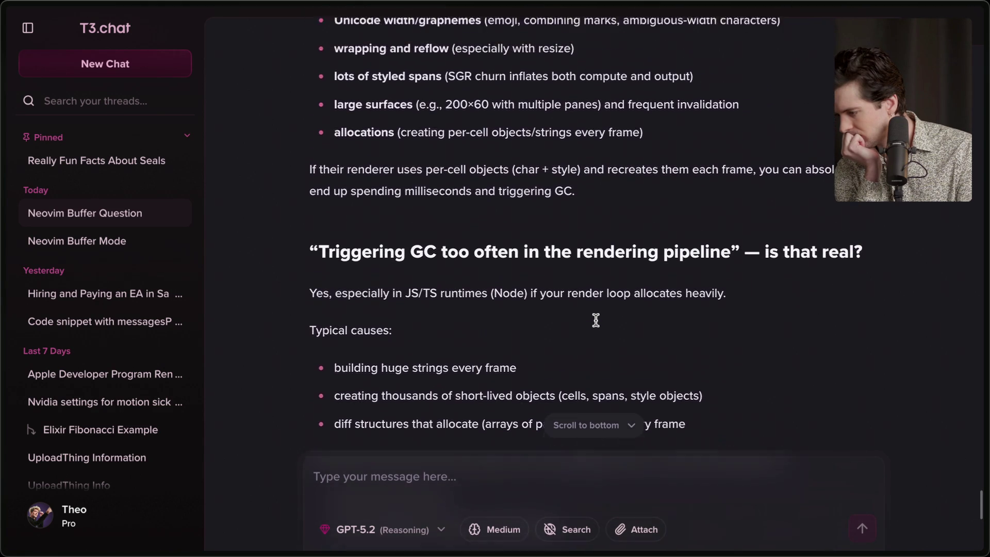
{"action": "scroll", "coordinate": [596, 320], "scroll_direction": "down", "scroll_amount": 5}
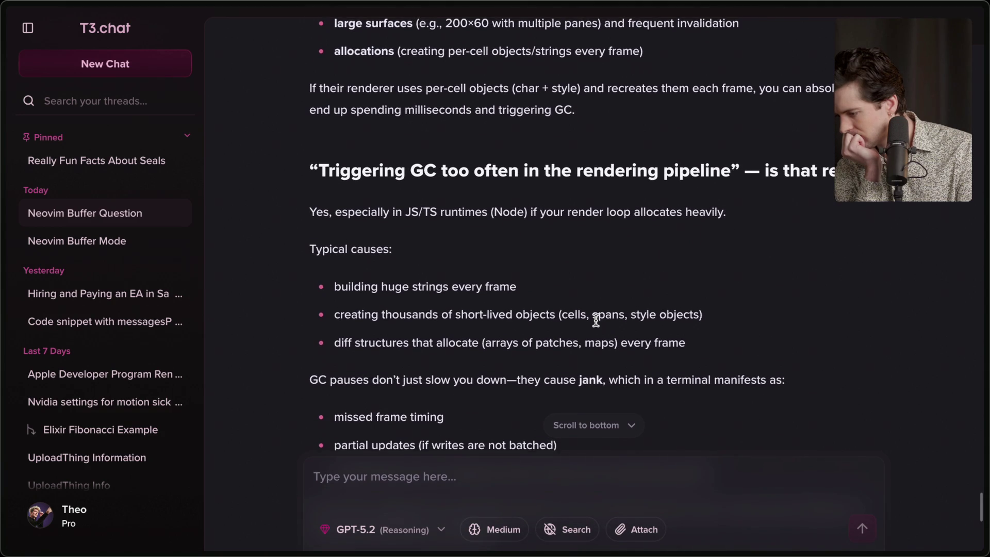
{"action": "scroll", "coordinate": [595, 319], "scroll_direction": "up", "scroll_amount": 10}
{"action": "scroll", "coordinate": [595, 319], "scroll_direction": "up", "scroll_amount": 9}
{"action": "scroll", "coordinate": [595, 320], "scroll_direction": "down", "scroll_amount": 8}
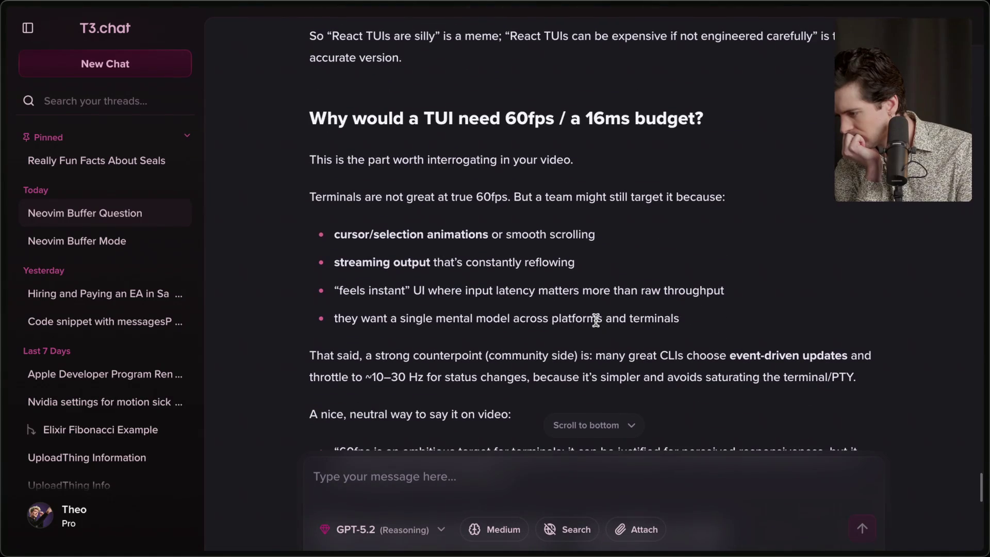
{"action": "scroll", "coordinate": [595, 320], "scroll_direction": "down", "scroll_amount": 1}
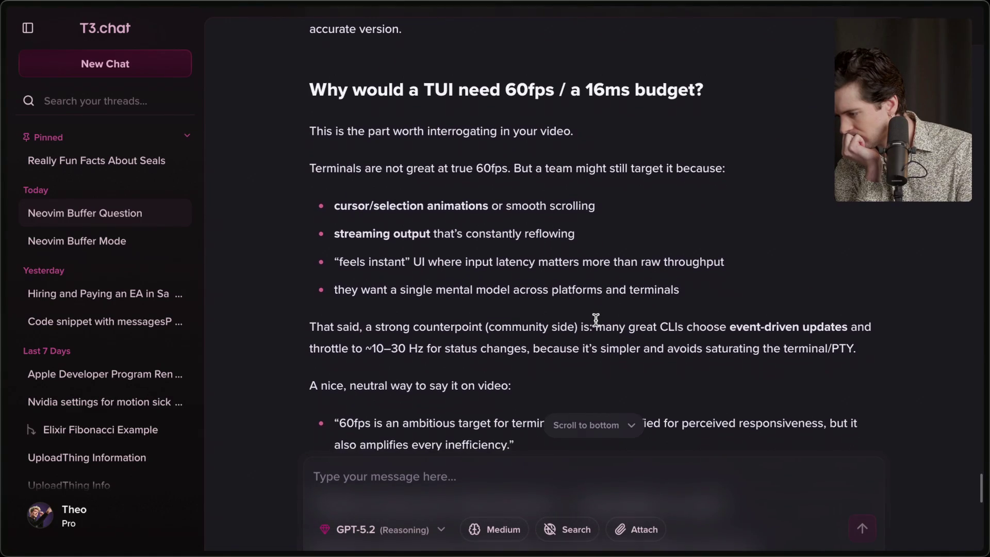
{"action": "scroll", "coordinate": [596, 320], "scroll_direction": "down", "scroll_amount": 1}
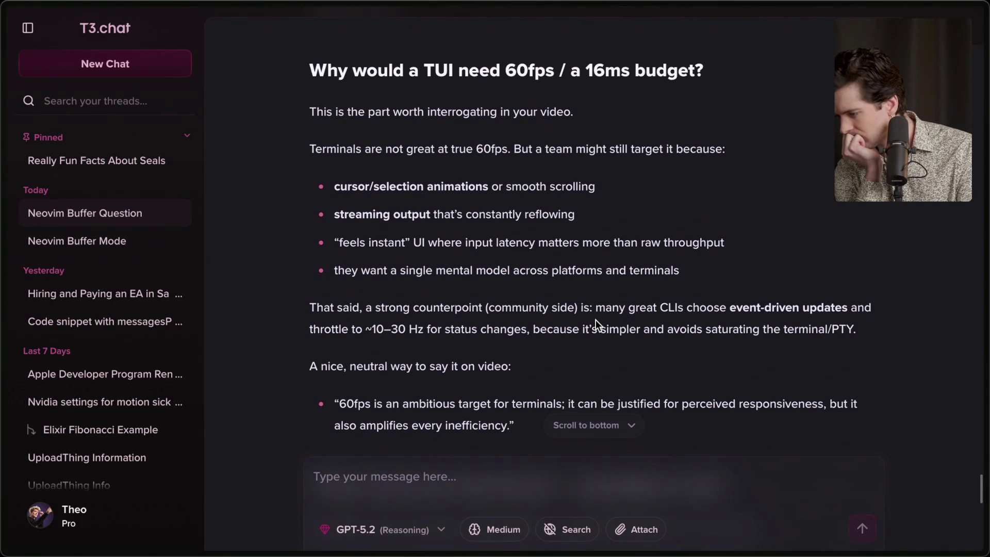
{"action": "scroll", "coordinate": [596, 319], "scroll_direction": "down", "scroll_amount": 1}
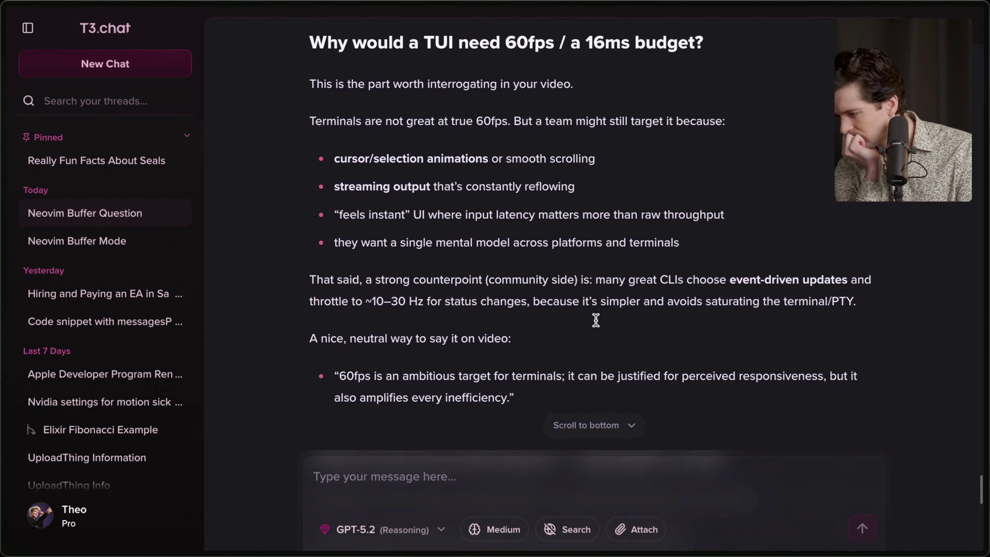
{"action": "scroll", "coordinate": [595, 319], "scroll_direction": "down", "scroll_amount": 2}
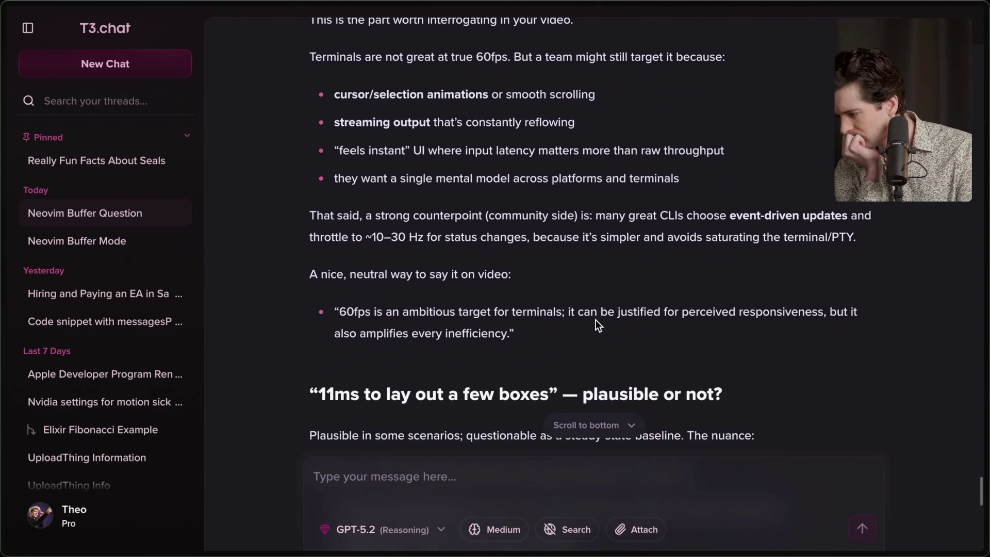
{"action": "scroll", "coordinate": [596, 320], "scroll_direction": "down", "scroll_amount": 1}
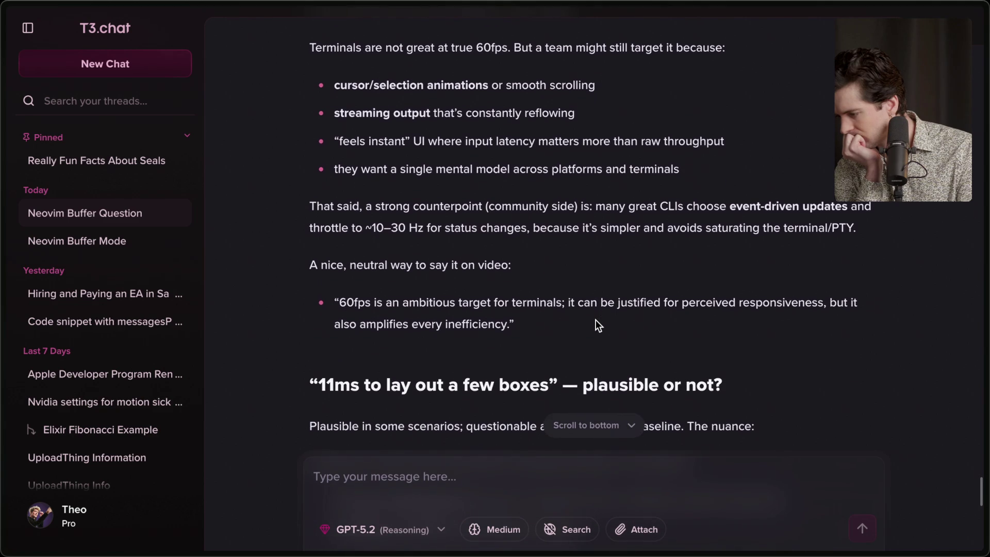
{"action": "scroll", "coordinate": [596, 320], "scroll_direction": "down", "scroll_amount": 1}
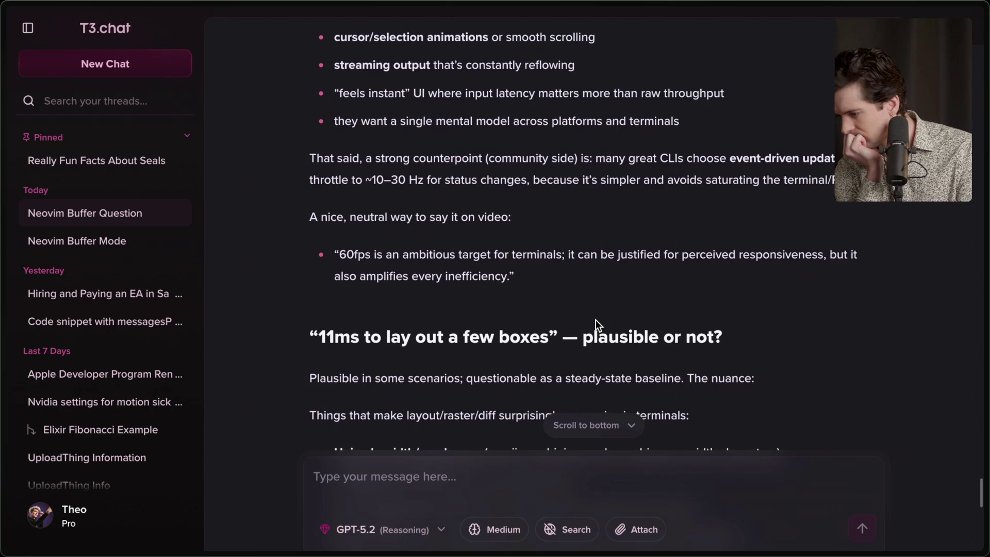
{"action": "scroll", "coordinate": [596, 320], "scroll_direction": "down", "scroll_amount": 10}
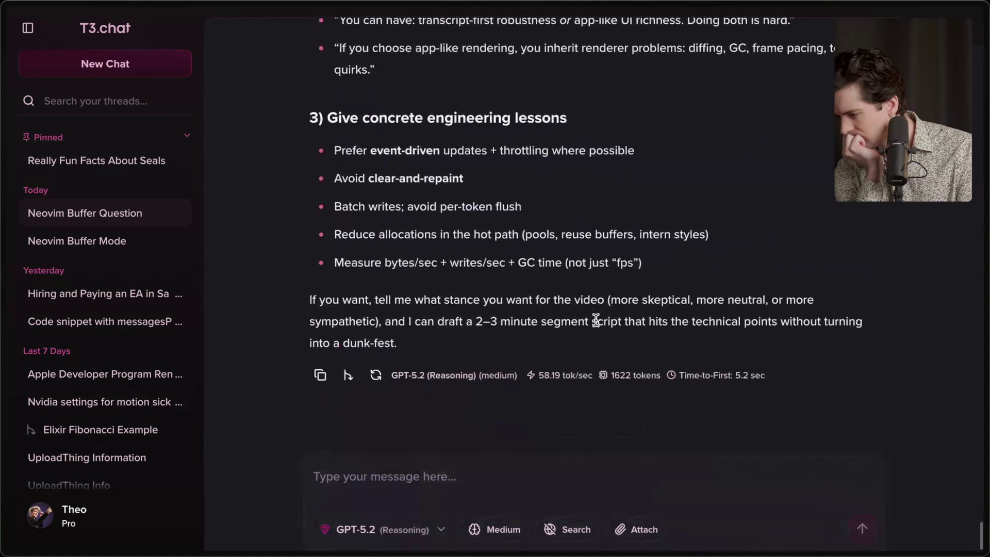
{"action": "scroll", "coordinate": [596, 320], "scroll_direction": "up", "scroll_amount": 1}
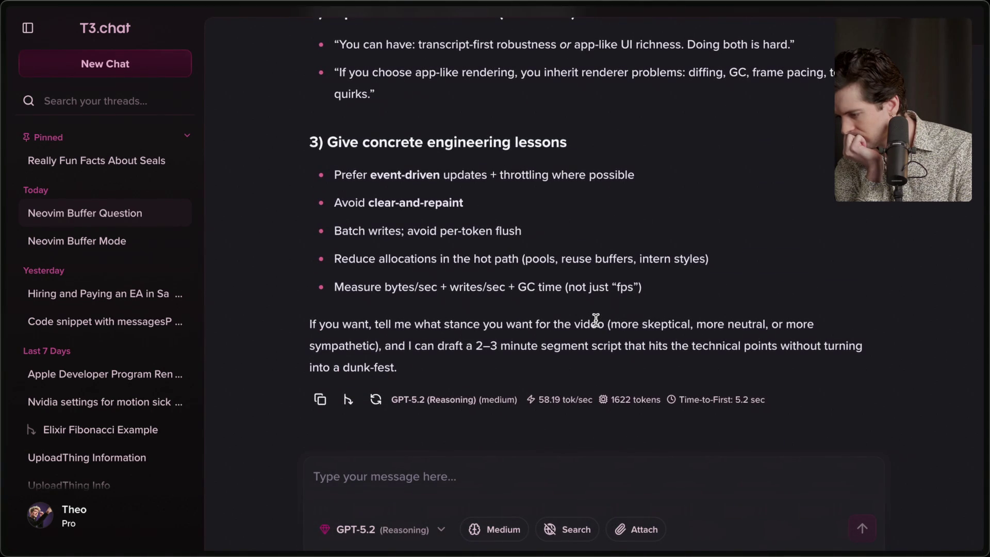
{"action": "key", "text": "super+Tab"}
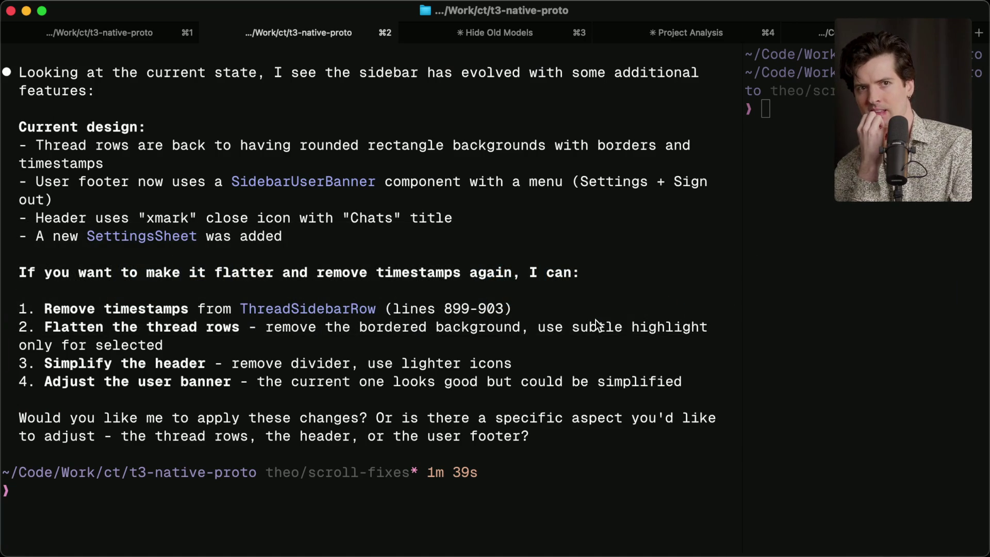
Switch via the T3.chat window over to the Twitch Stream Manager
{"action": "key", "text": "super+Tab"}
{"action": "mouse_move", "coordinate": [988, 292]}
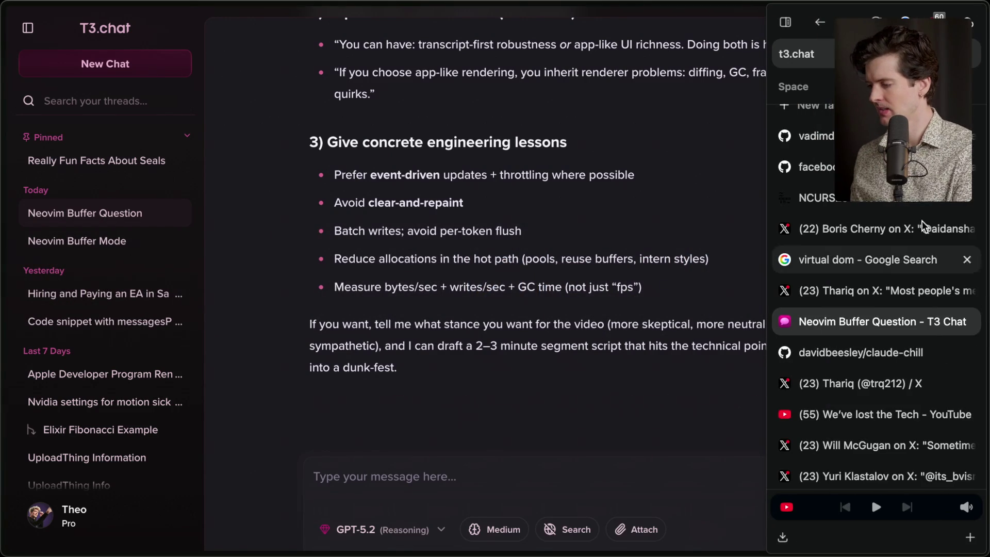
{"action": "key", "text": "super+Tab"}
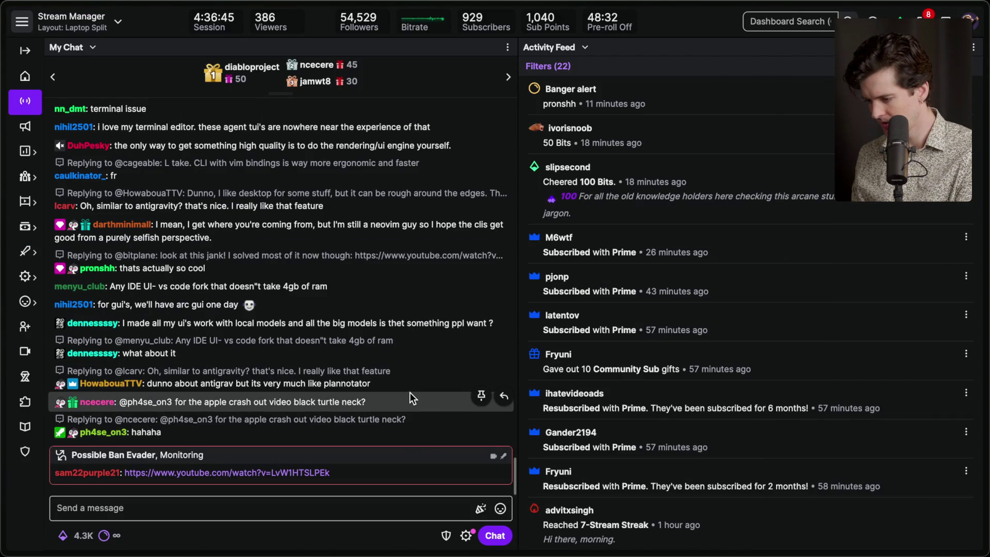
Open the chat message's reply thread and expand its shared YouTube link preview
{"action": "scroll", "coordinate": [410, 397], "scroll_direction": "up", "scroll_amount": 1}
{"action": "scroll", "coordinate": [411, 397], "scroll_direction": "up", "scroll_amount": 1}
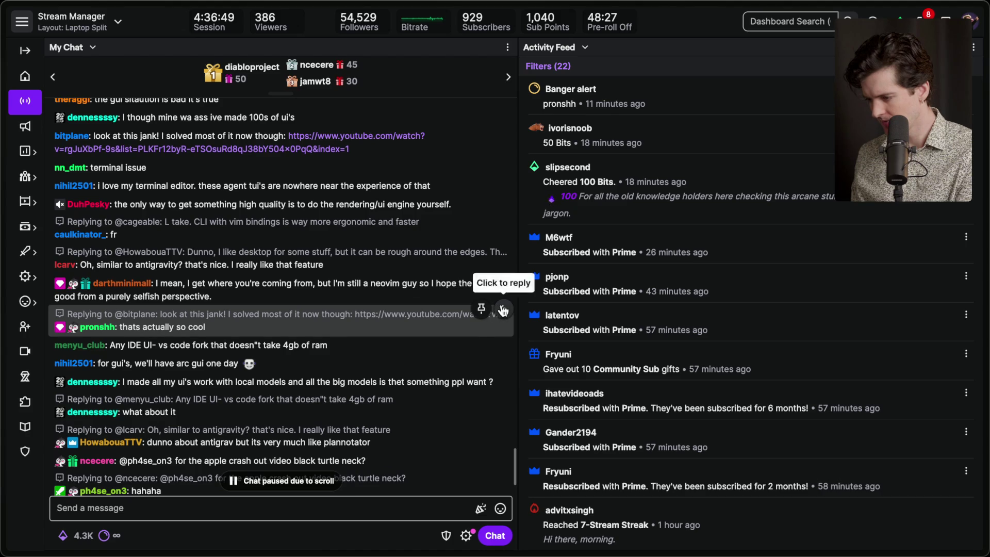
{"action": "left_click", "coordinate": [504, 310]}
{"action": "left_click", "coordinate": [332, 443]}
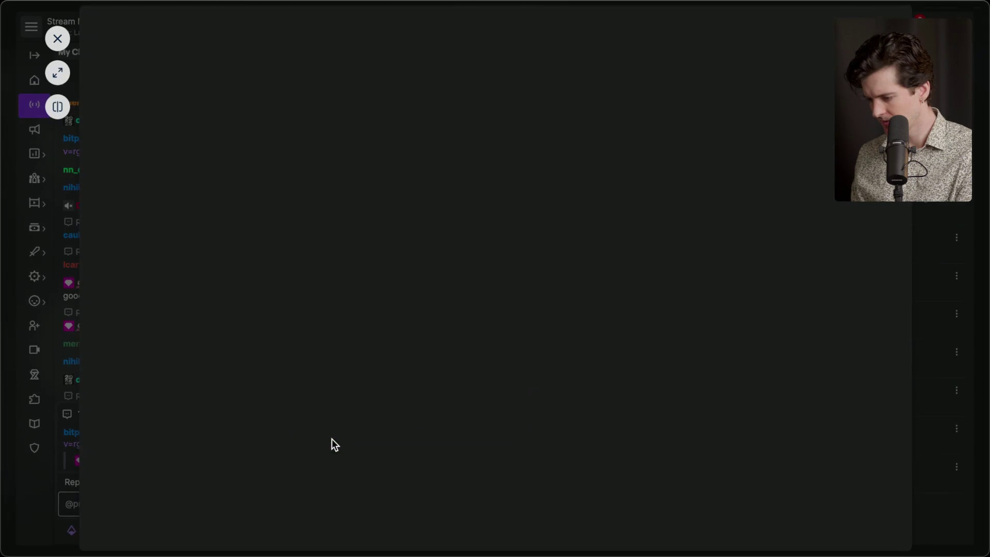
{"action": "left_click", "coordinate": [58, 75]}
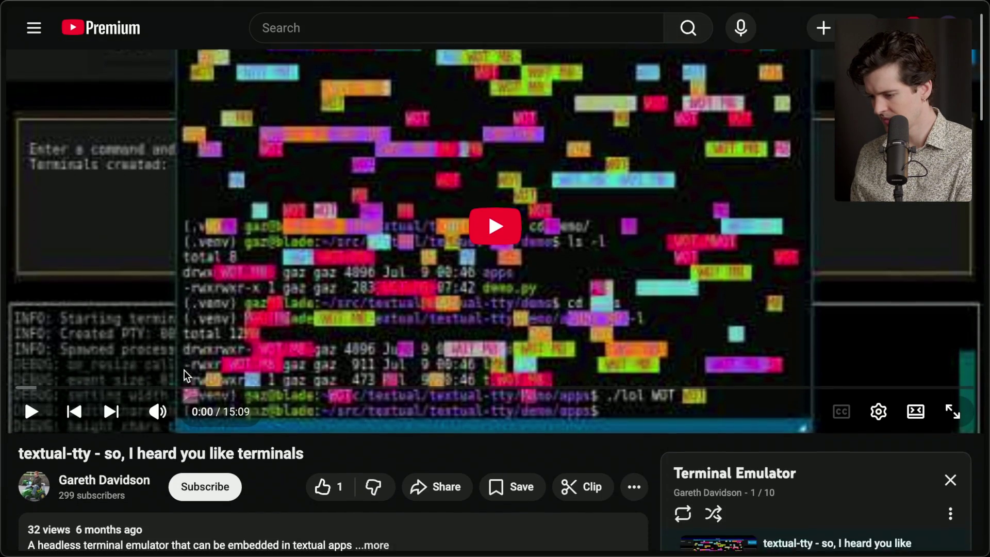
Scroll the textual-tty video page, expanding then collapsing its description
{"action": "scroll", "coordinate": [187, 376], "scroll_direction": "down", "scroll_amount": 2}
{"action": "scroll", "coordinate": [187, 375], "scroll_direction": "up", "scroll_amount": 2}
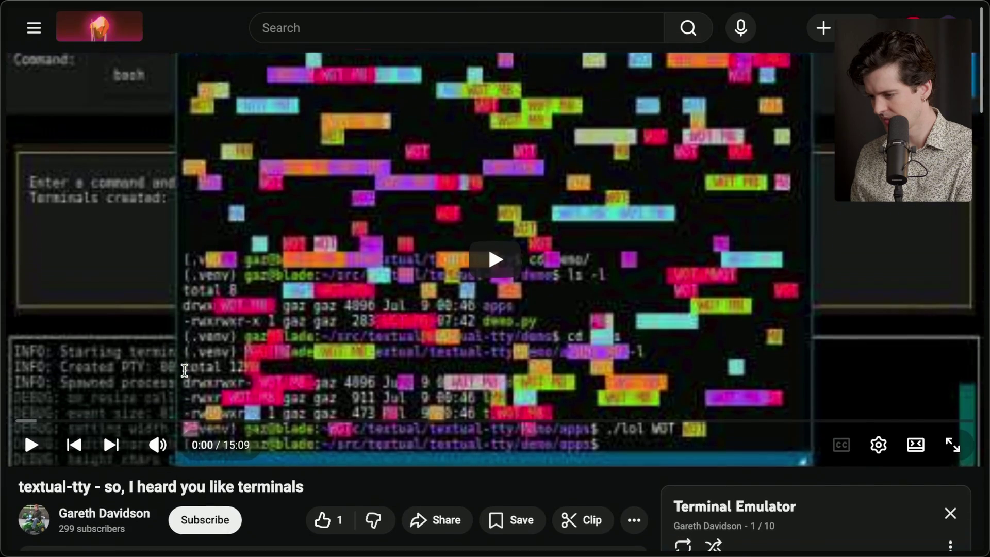
{"action": "scroll", "coordinate": [185, 376], "scroll_direction": "down", "scroll_amount": 4}
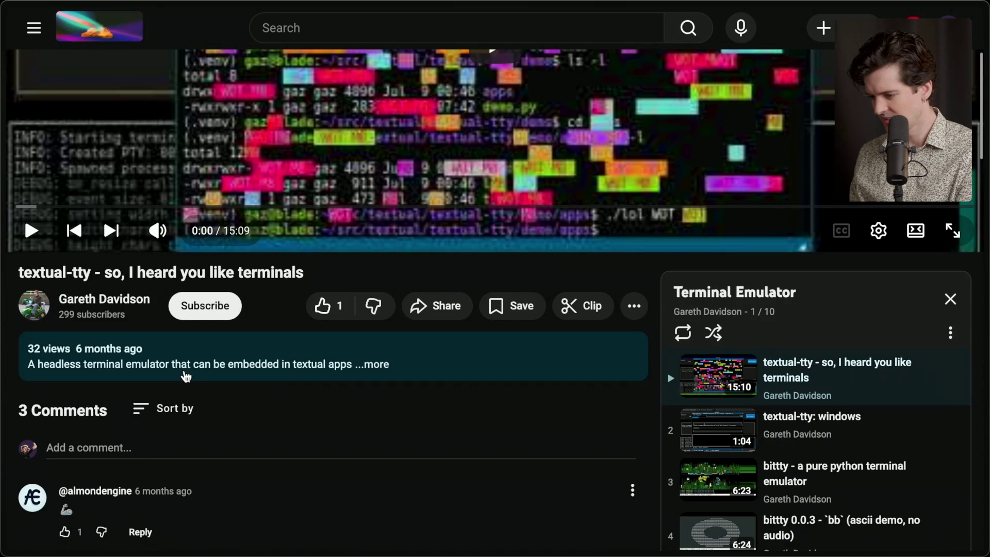
{"action": "left_click", "coordinate": [220, 365]}
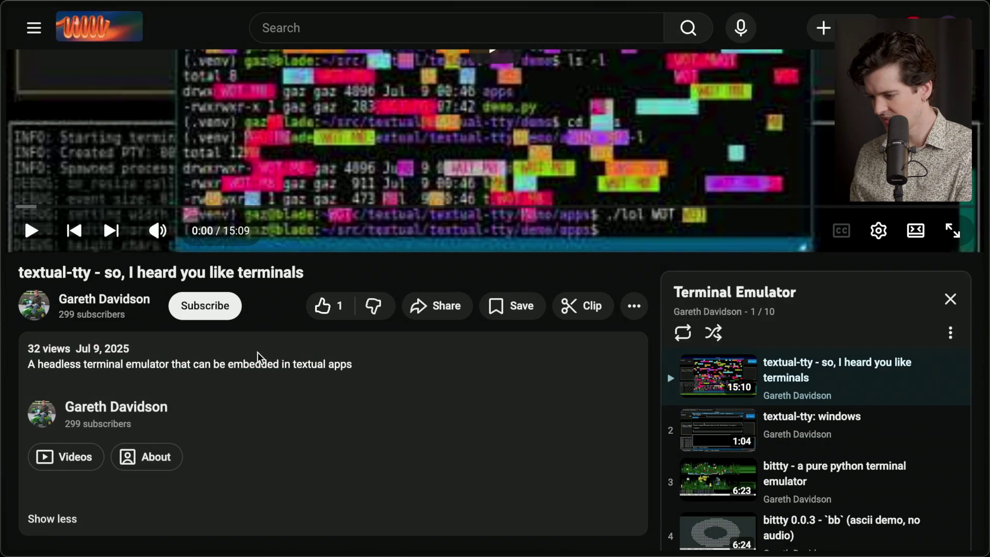
{"action": "left_click", "coordinate": [58, 521]}
{"action": "scroll", "coordinate": [206, 382], "scroll_direction": "up", "scroll_amount": 4}
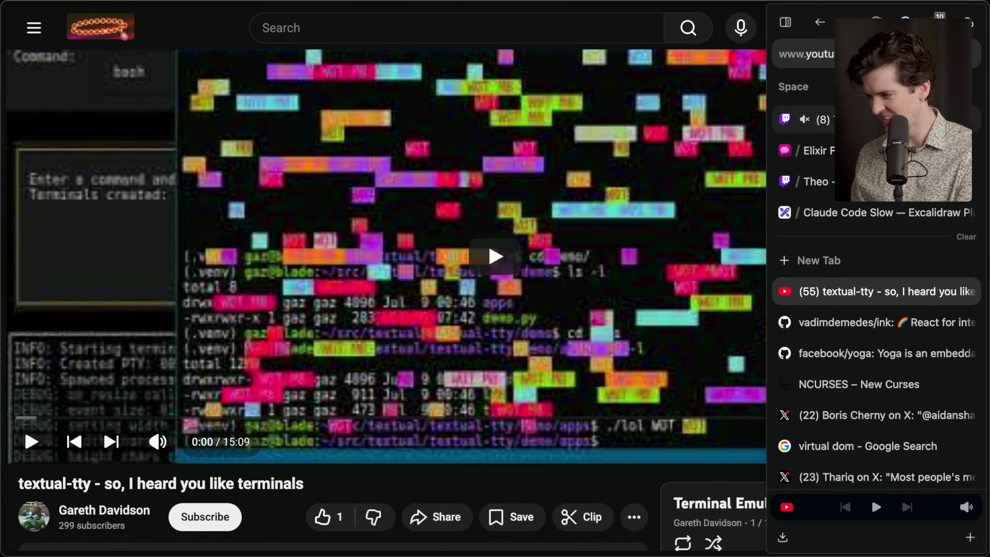
Cancel the pending Twitch chat reply, then return to the textual-tty video tab and play it
{"action": "left_click", "coordinate": [804, 119]}
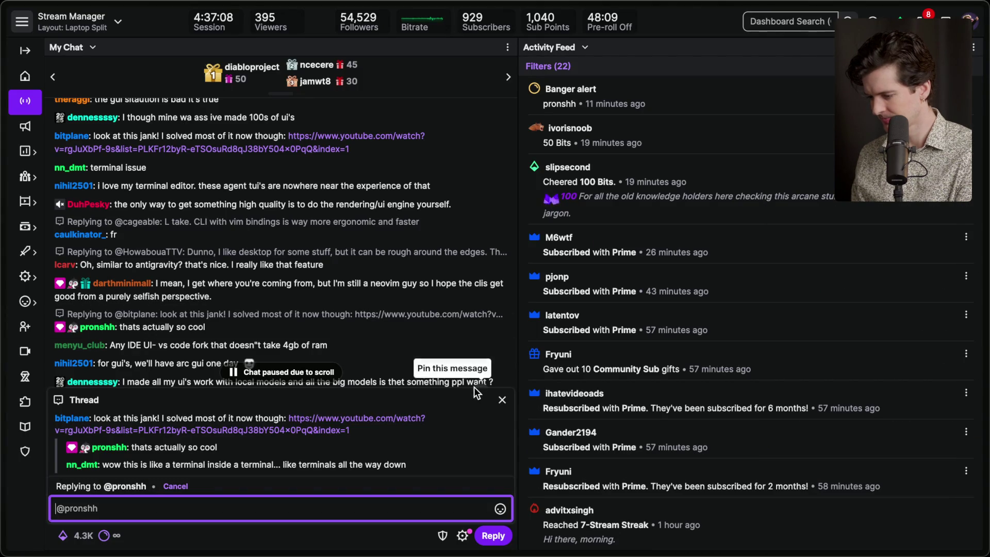
{"action": "left_click", "coordinate": [502, 400]}
{"action": "left_click", "coordinate": [850, 289]}
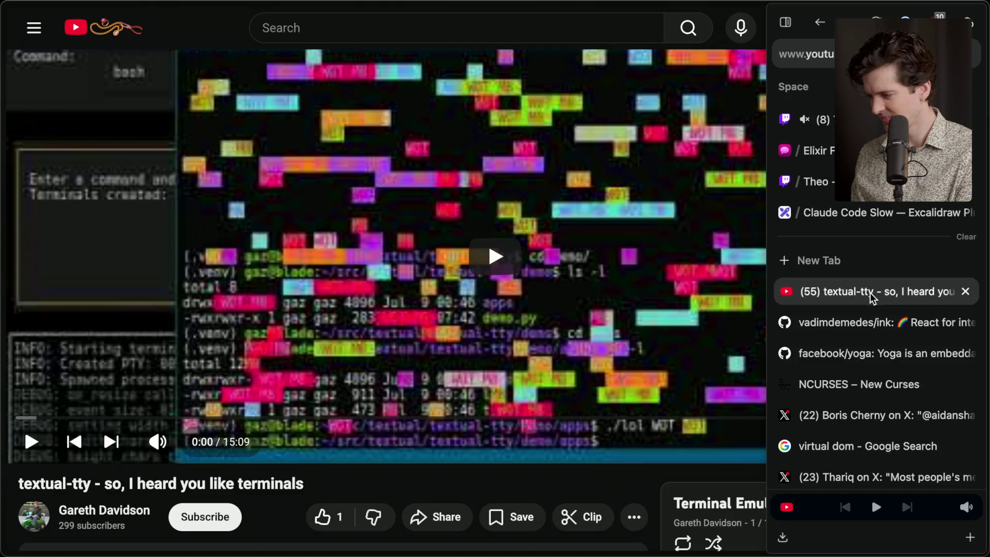
{"action": "left_click", "coordinate": [345, 177]}
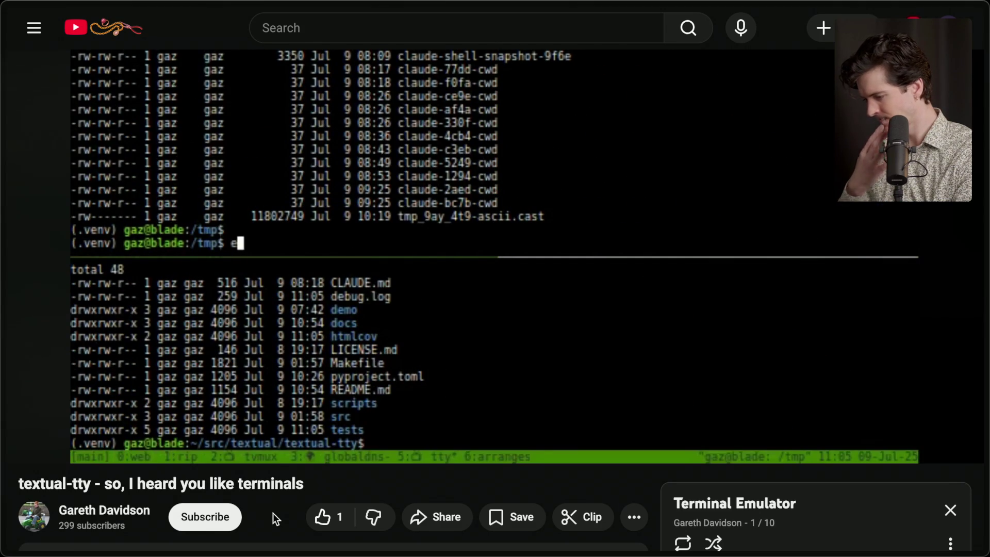
Skip the textual-tty video ahead to about 2:45 for the DemoApp terminal demo
{"action": "left_click", "coordinate": [191, 418]}
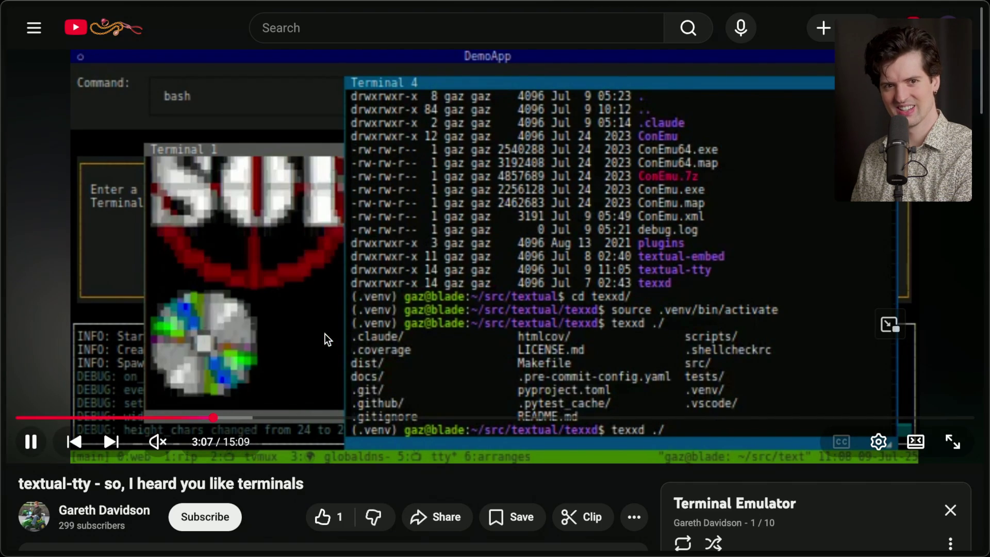
{"action": "scroll", "coordinate": [361, 335], "scroll_direction": "down", "scroll_amount": 1}
{"action": "scroll", "coordinate": [371, 330], "scroll_direction": "up", "scroll_amount": 1}
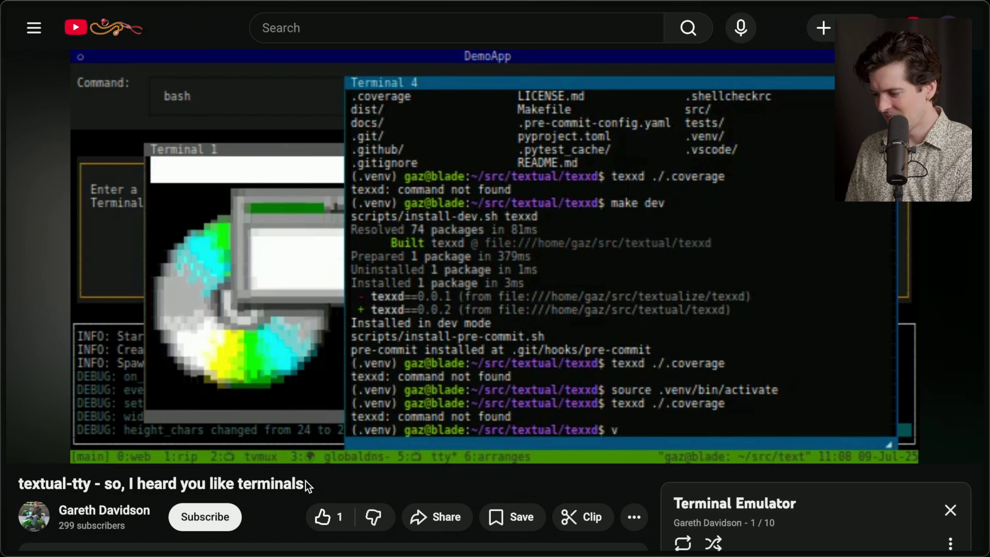
{"action": "scroll", "coordinate": [465, 472], "scroll_direction": "down", "scroll_amount": 5}
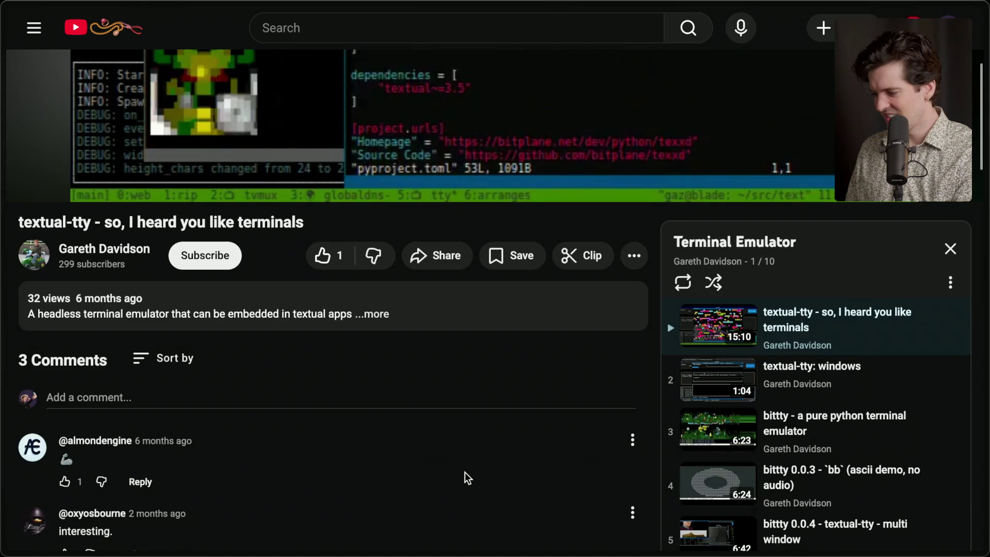
{"action": "scroll", "coordinate": [465, 471], "scroll_direction": "up", "scroll_amount": 5}
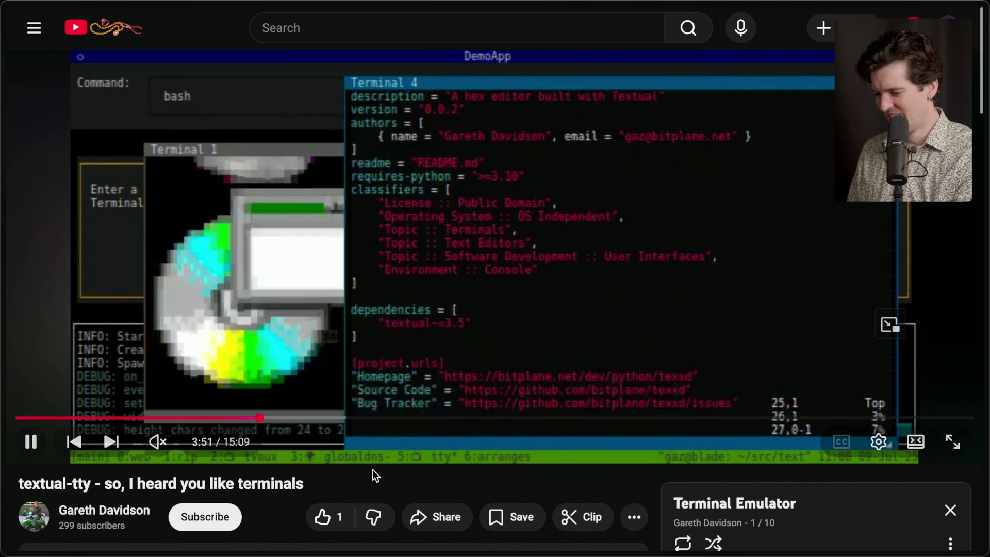
{"action": "mouse_move", "coordinate": [988, 232]}
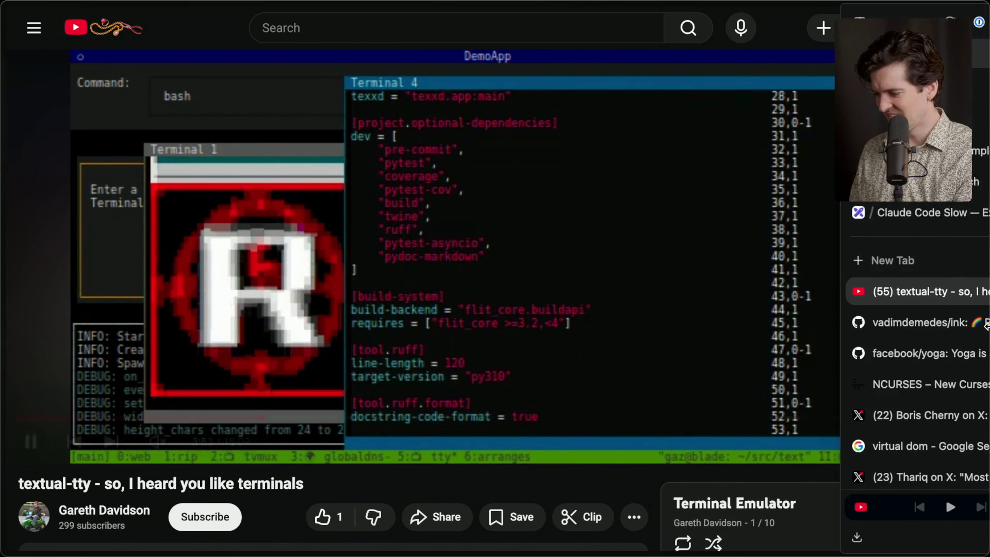
{"action": "left_click", "coordinate": [815, 119]}
Return to the browser tab playing the textual-tty terminal emulator video on YouTube
{"action": "scroll", "coordinate": [372, 450], "scroll_direction": "up", "scroll_amount": 3}
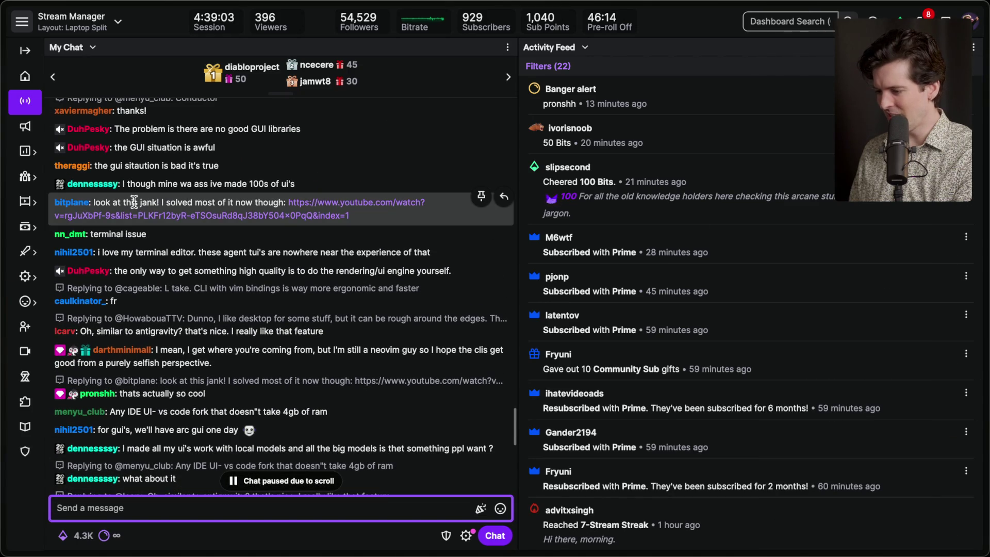
{"action": "mouse_move", "coordinate": [985, 289]}
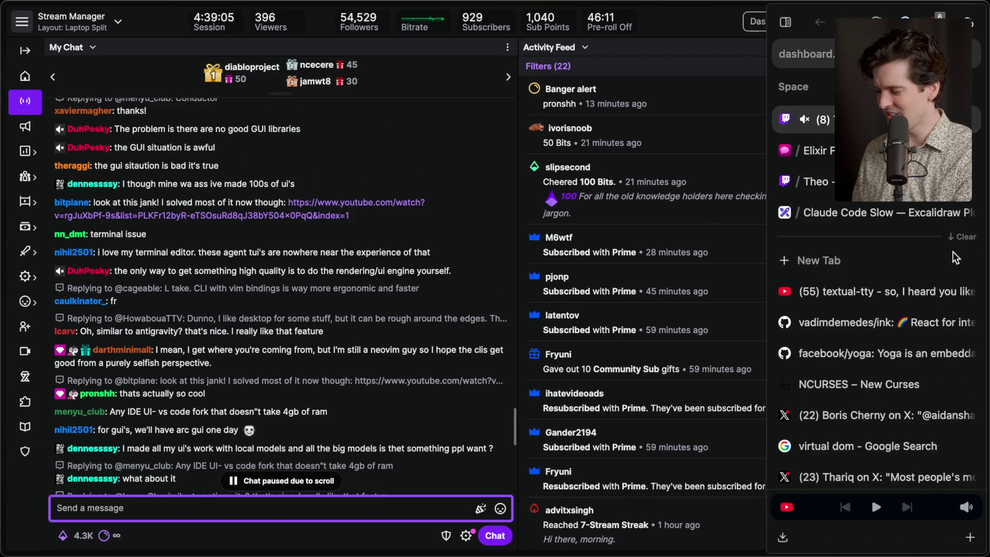
{"action": "left_click", "coordinate": [884, 290]}
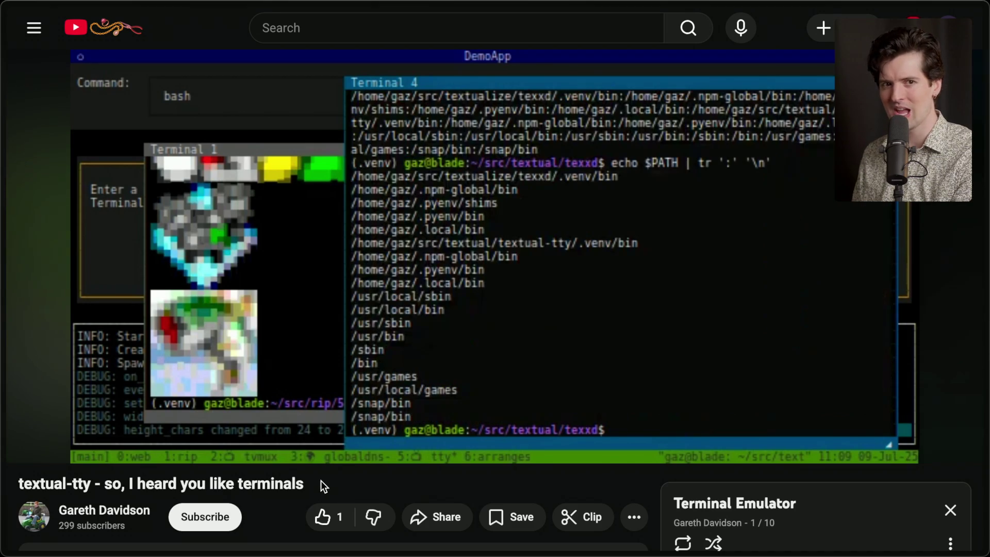
{"action": "key", "text": "super+Tab"}
Launch Claude Code with cc and select the divider lines above and below its prompt
{"action": "type", "text": "cc"}
{"action": "key", "text": "Return"}
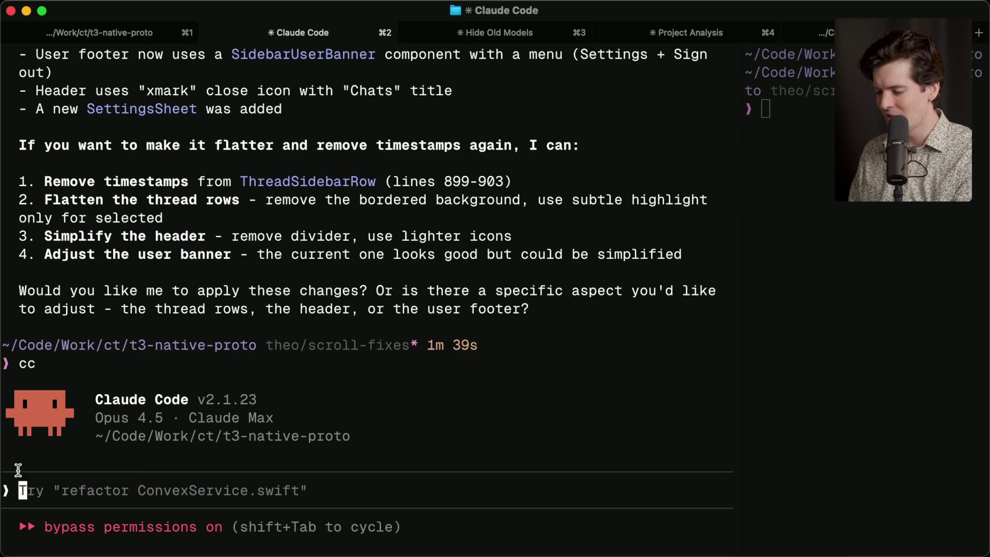
{"action": "mouse_move", "coordinate": [6, 473]}
{"action": "left_mouse_down"}
{"action": "mouse_move", "coordinate": [137, 490]}
{"action": "mouse_move", "coordinate": [738, 474]}
{"action": "left_mouse_up"}
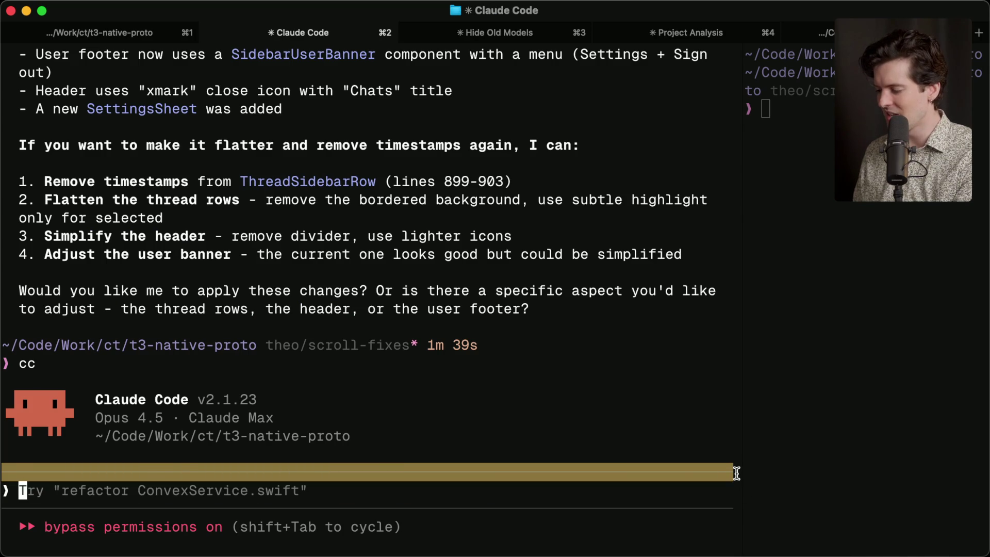
{"action": "triple_click", "coordinate": [709, 506]}
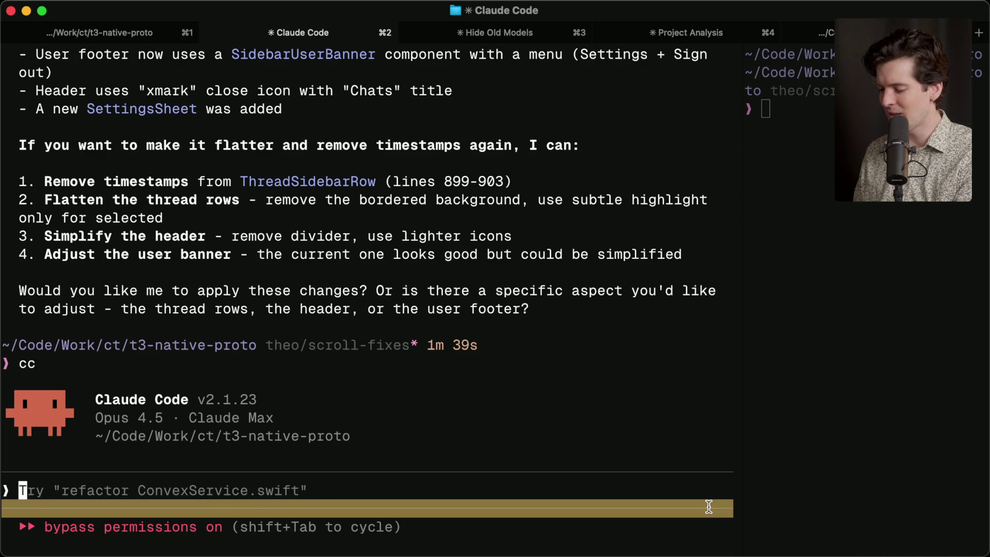
{"action": "triple_click", "coordinate": [643, 473]}
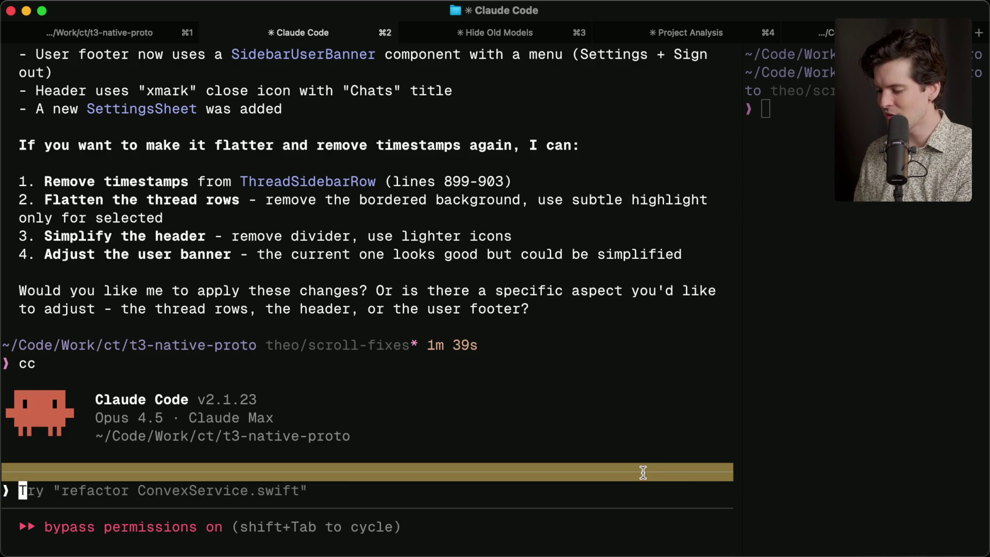
{"action": "left_click", "coordinate": [642, 473]}
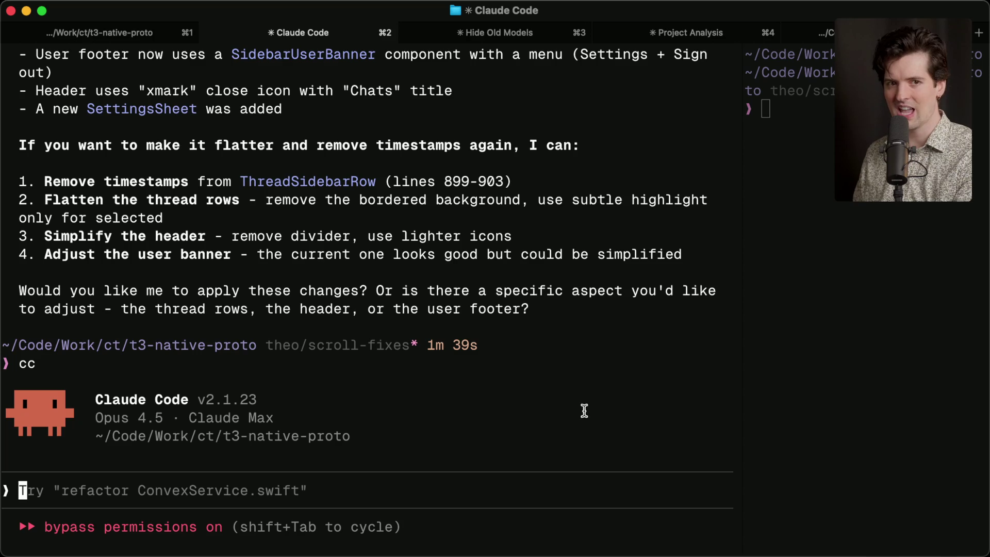
Type junk text into the Claude Code prompt, clear it, then resume the textual-tty video
{"action": "type", "text": "awerawrrwer"}
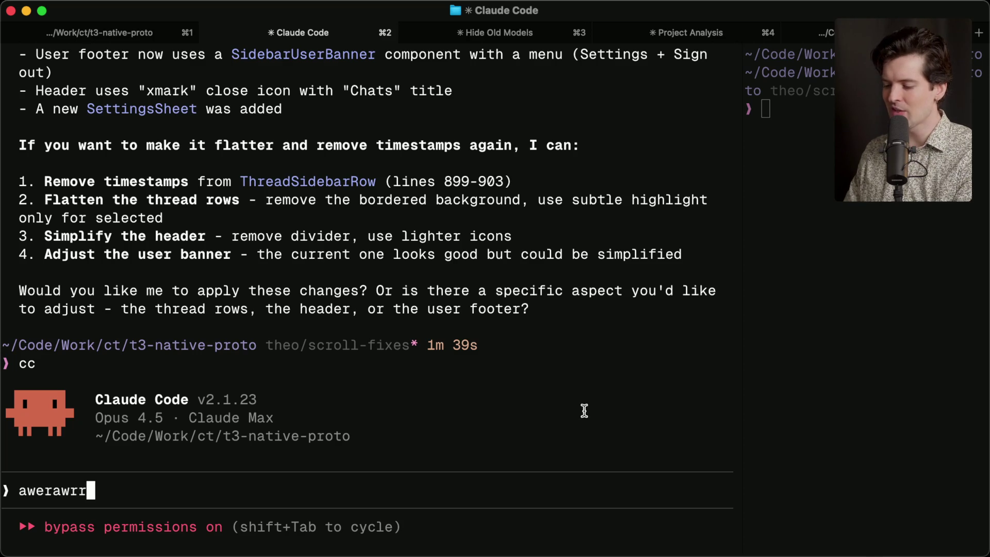
{"action": "key", "text": "ctrl+c"}
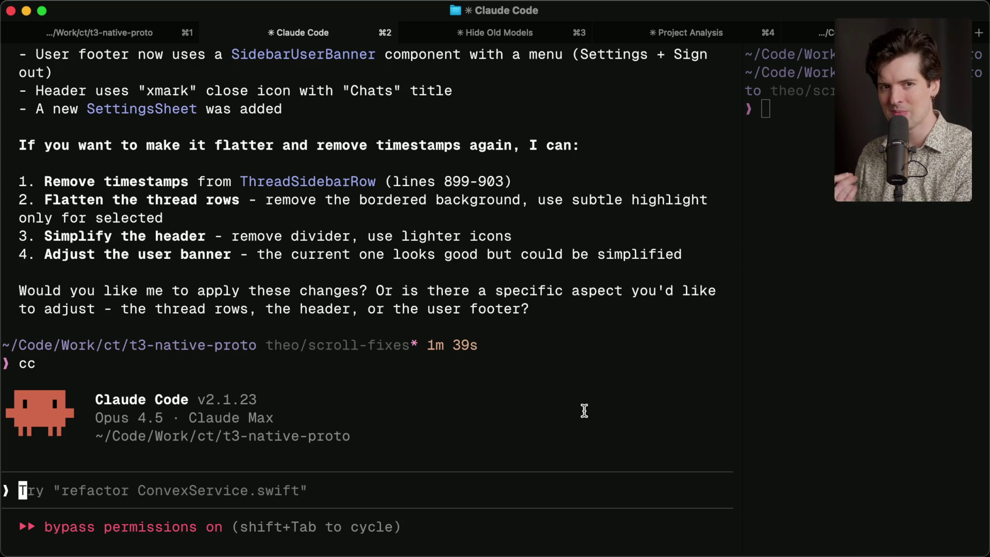
{"action": "key", "text": "super+Tab"}
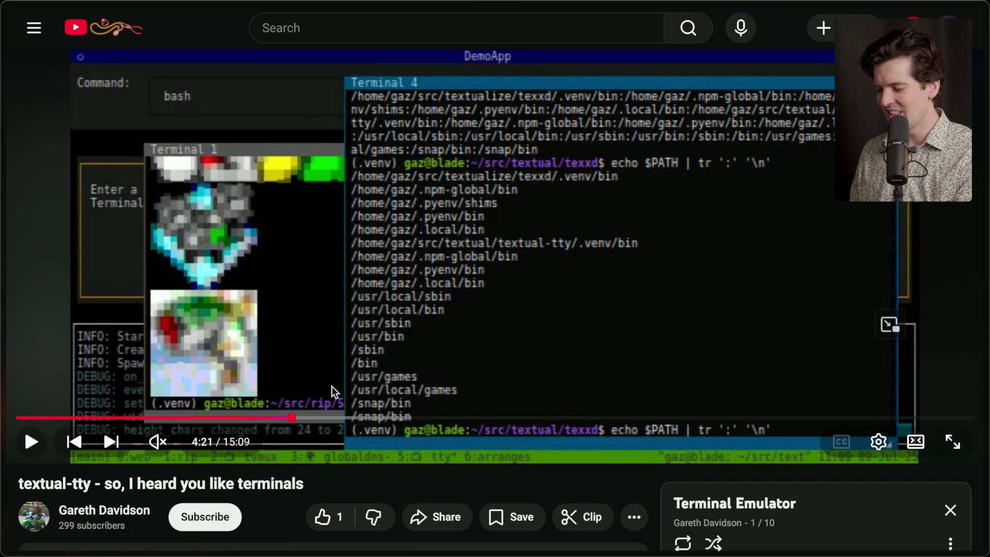
{"action": "left_click", "coordinate": [354, 404]}
Skip the textual-tty video ahead to the Terminal 1 falling-characters demo and pause it around 6:22
{"action": "left_click", "coordinate": [431, 422]}
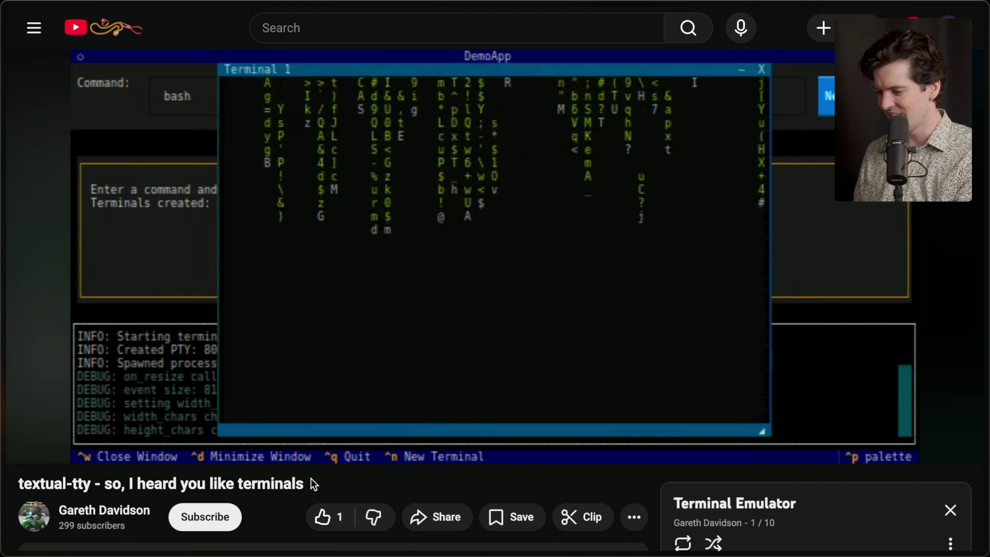
{"action": "left_click", "coordinate": [407, 355]}
{"action": "key", "text": "super+Tab"}
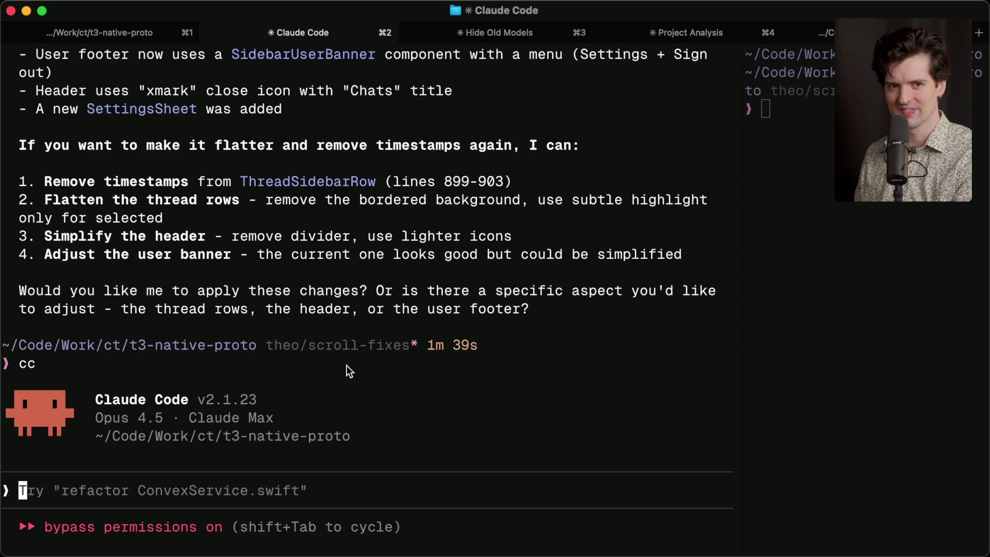
{"action": "key", "text": "super+Tab"}
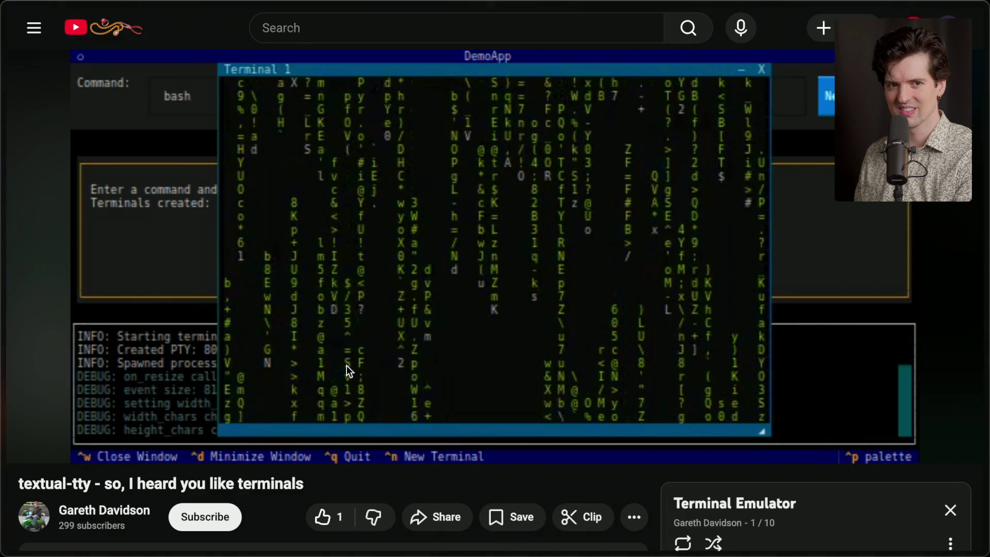
{"action": "mouse_move", "coordinate": [985, 235]}
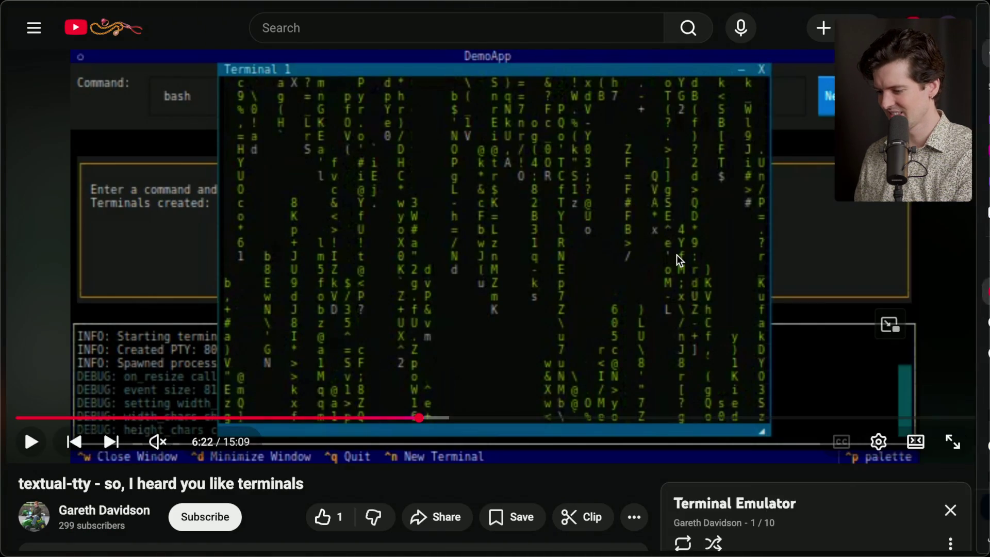
{"action": "scroll", "coordinate": [678, 258], "scroll_direction": "down", "scroll_amount": 5}
{"action": "scroll", "coordinate": [677, 255], "scroll_direction": "down", "scroll_amount": 2}
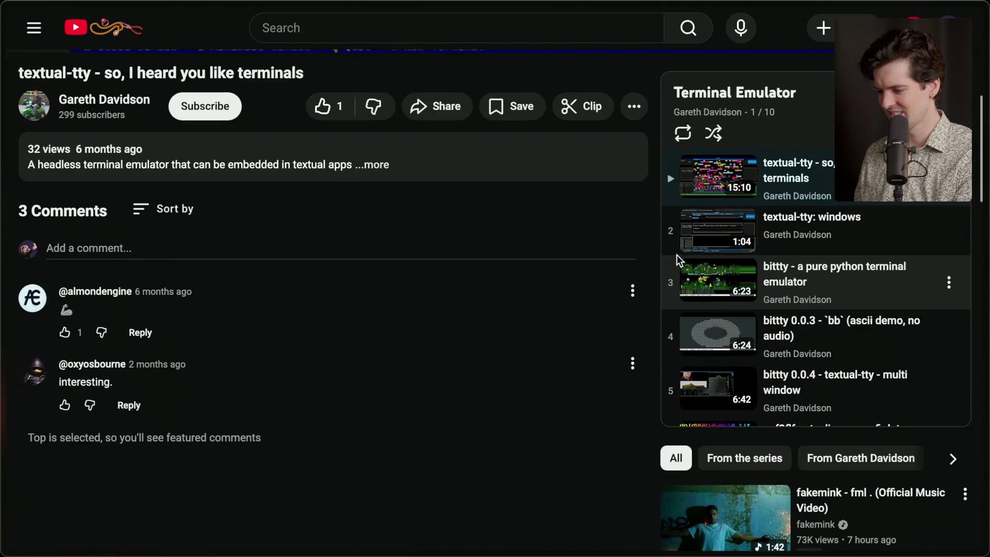
{"action": "scroll", "coordinate": [677, 255], "scroll_direction": "up", "scroll_amount": 6}
Open the notcurses YouTube link from the stream chat, after dismissing the getfresh.dev preview
{"action": "mouse_move", "coordinate": [984, 258]}
{"action": "key", "text": "super+Tab"}
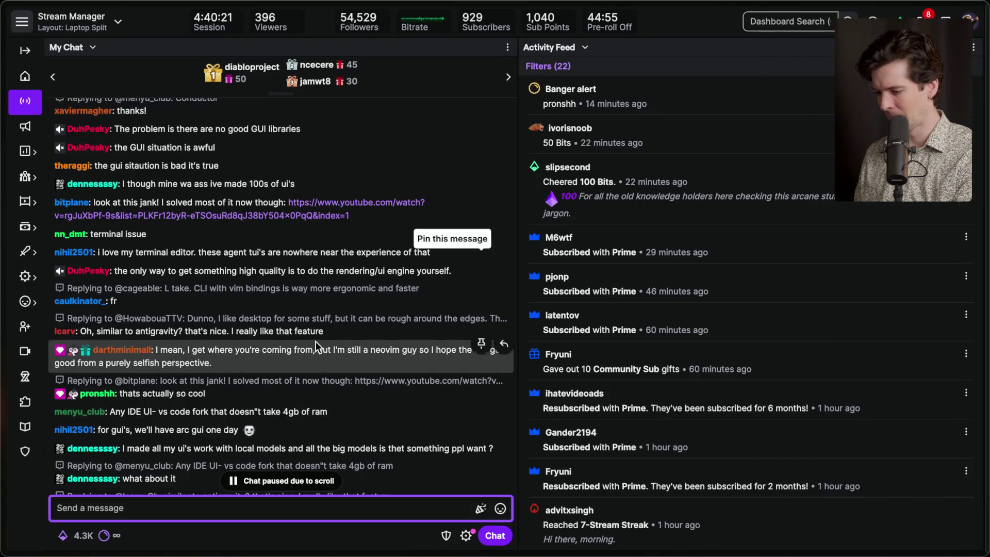
{"action": "scroll", "coordinate": [316, 341], "scroll_direction": "up", "scroll_amount": 5}
{"action": "scroll", "coordinate": [316, 342], "scroll_direction": "down", "scroll_amount": 2}
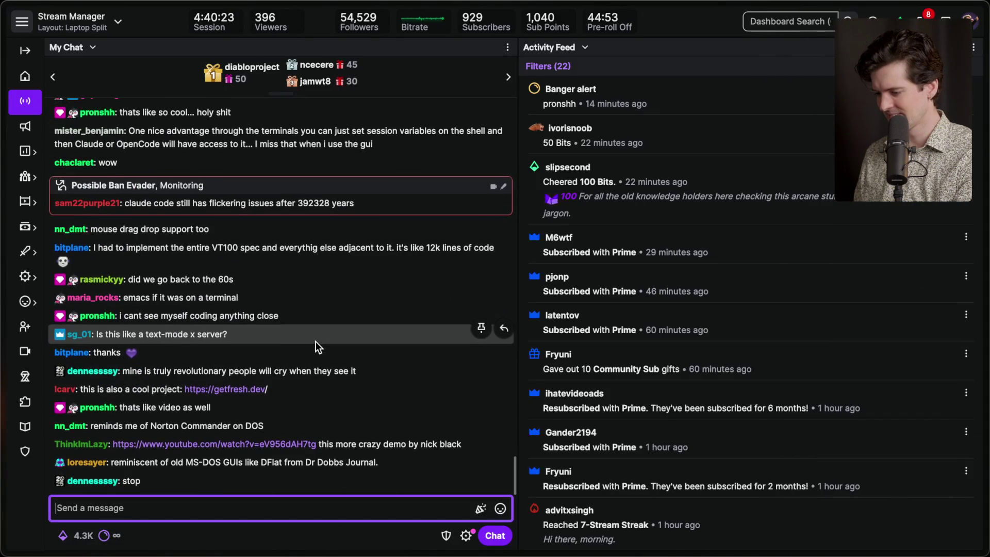
{"action": "left_click", "coordinate": [249, 392]}
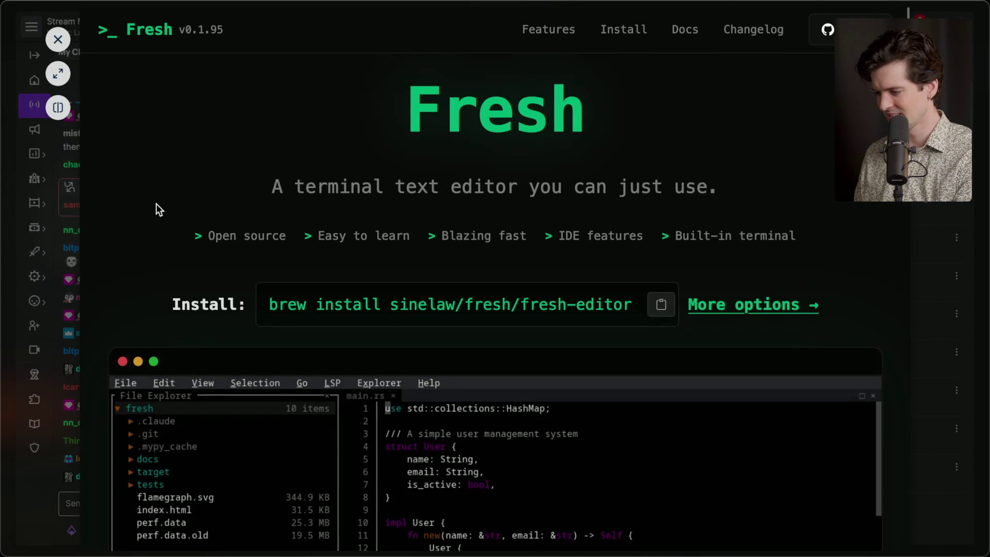
{"action": "left_click", "coordinate": [58, 39]}
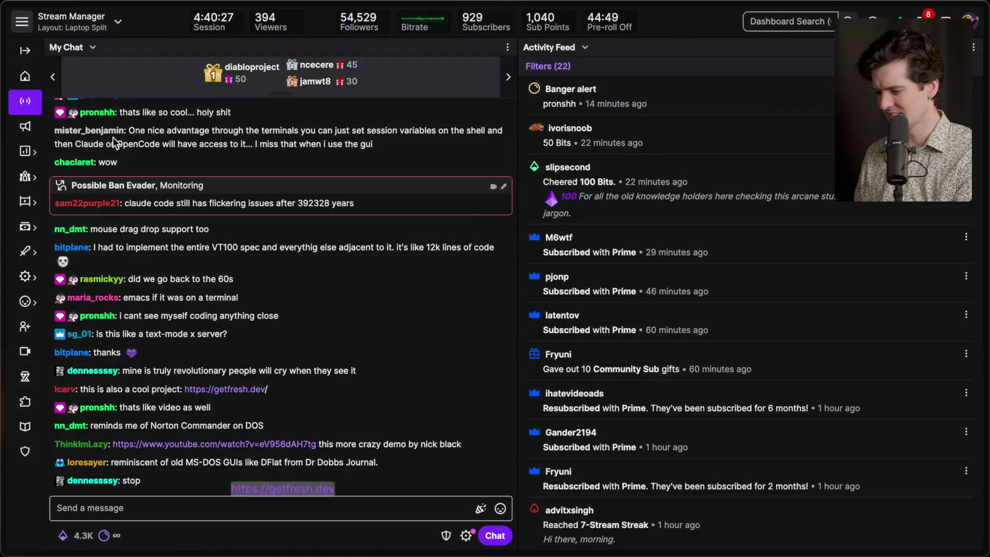
{"action": "left_click", "coordinate": [201, 432]}
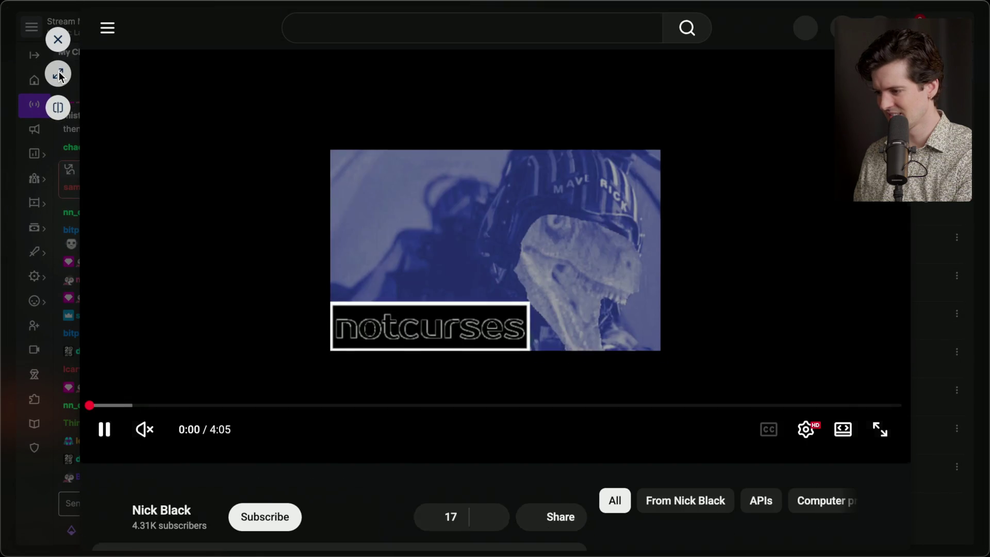
Watch the notcurses 1.5.0 demo full page, jumping to 0:20, 0:52 and 0:14
{"action": "left_click", "coordinate": [59, 76]}
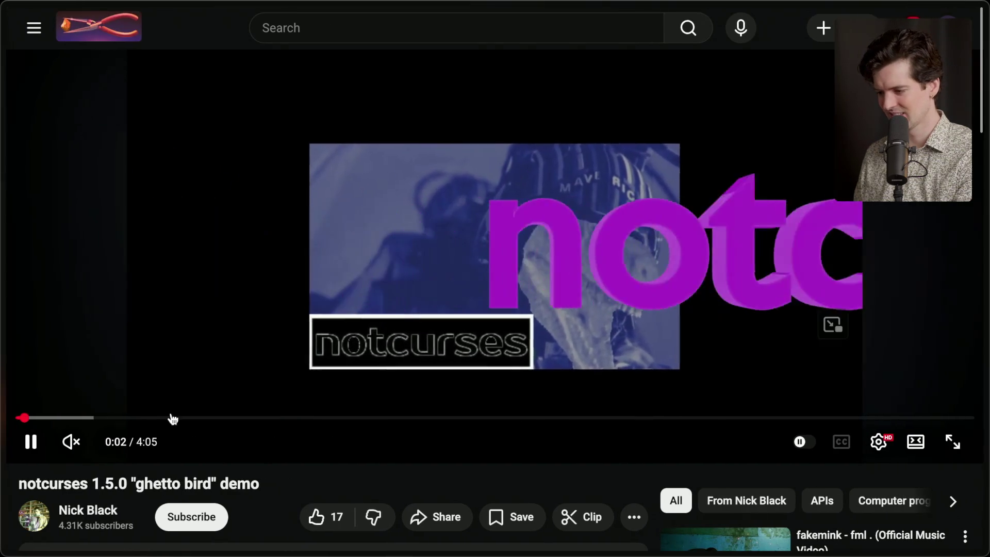
{"action": "left_click", "coordinate": [95, 419]}
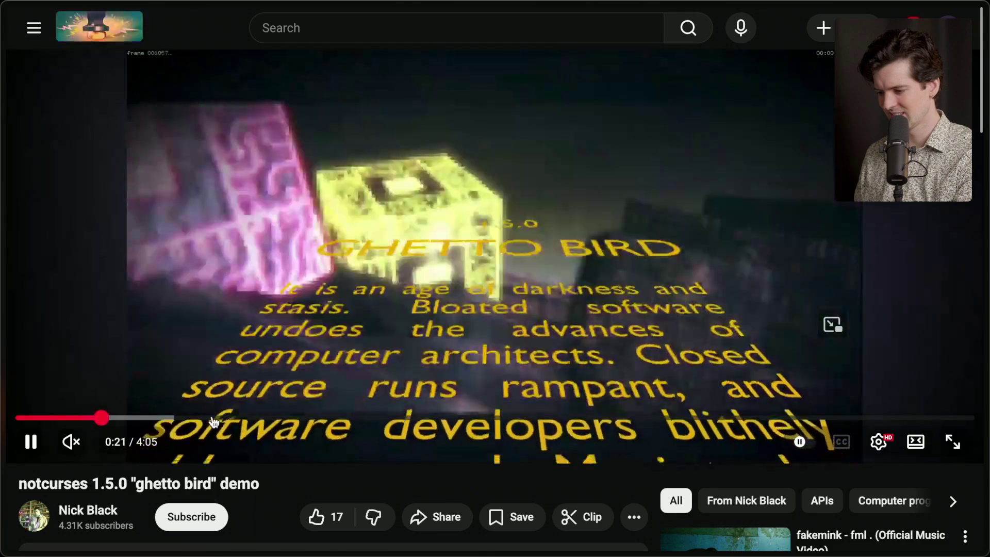
{"action": "left_click", "coordinate": [220, 419]}
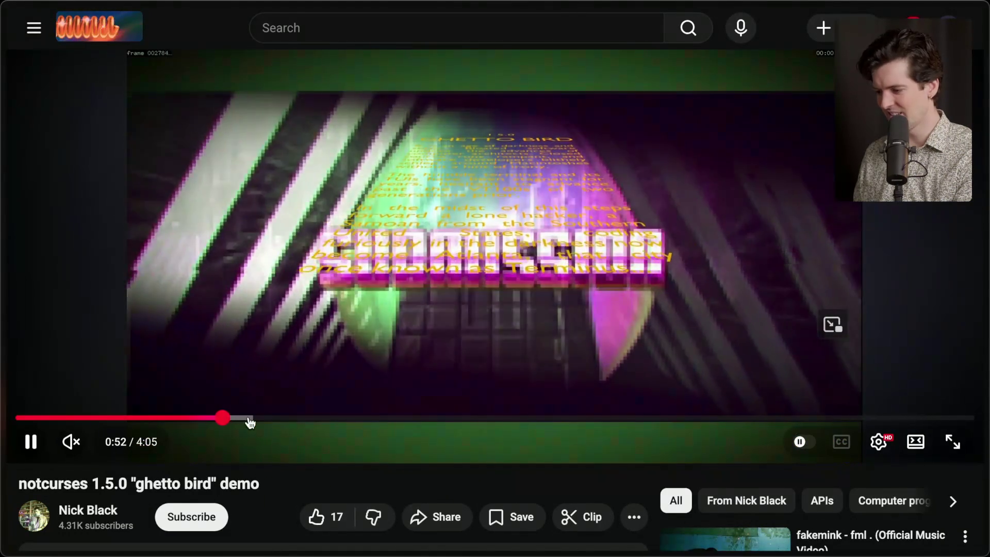
{"action": "left_click", "coordinate": [73, 418]}
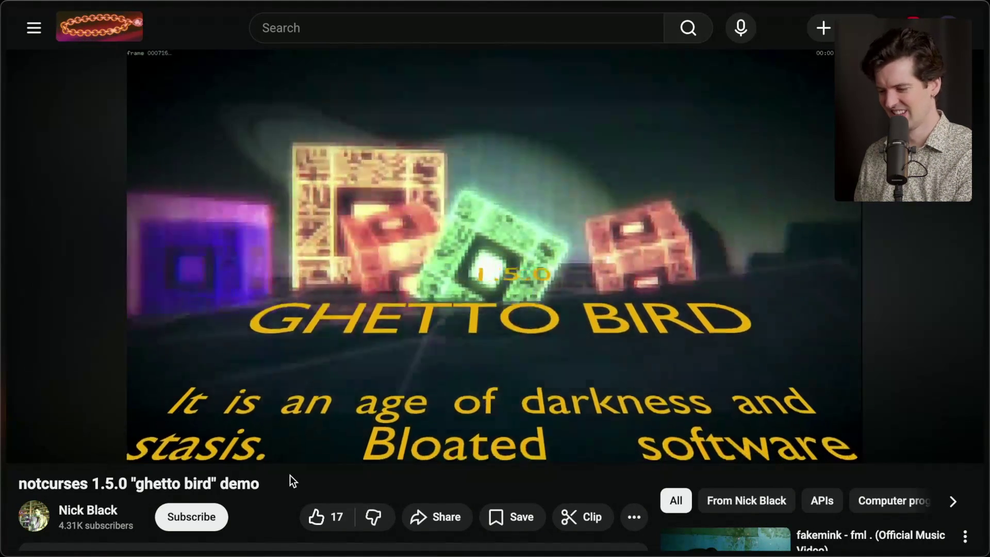
{"action": "scroll", "coordinate": [280, 503], "scroll_direction": "down", "scroll_amount": 3}
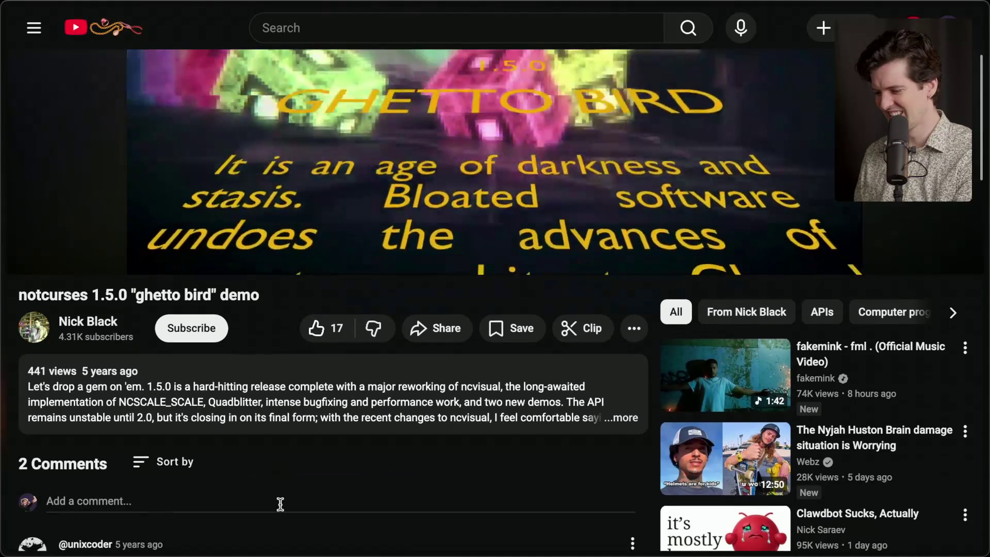
{"action": "scroll", "coordinate": [280, 503], "scroll_direction": "up", "scroll_amount": 3}
{"action": "scroll", "coordinate": [280, 503], "scroll_direction": "down", "scroll_amount": 1}
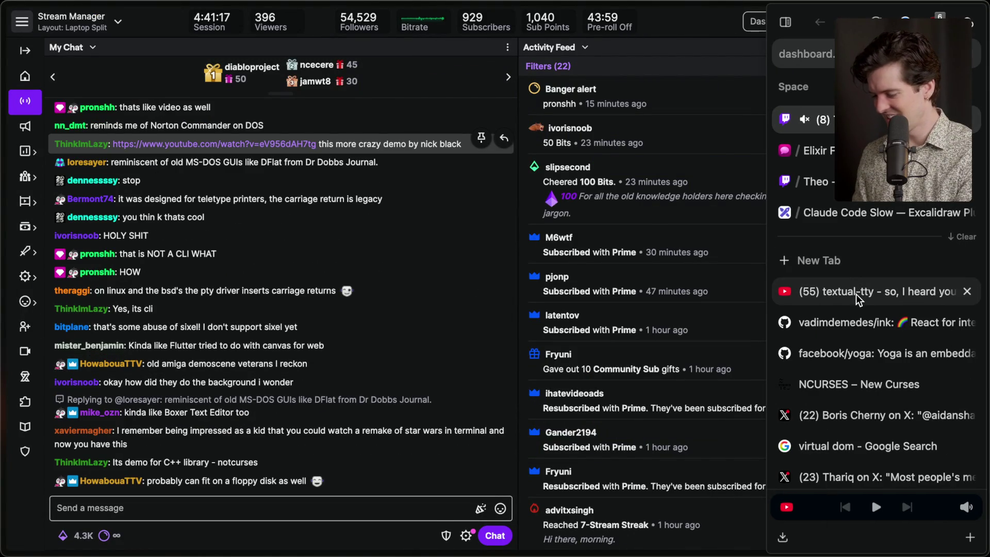
{"action": "left_click", "coordinate": [860, 297]}
Close the textual-tty video tab and return to the Ink repository tab
{"action": "key", "text": "super+w"}
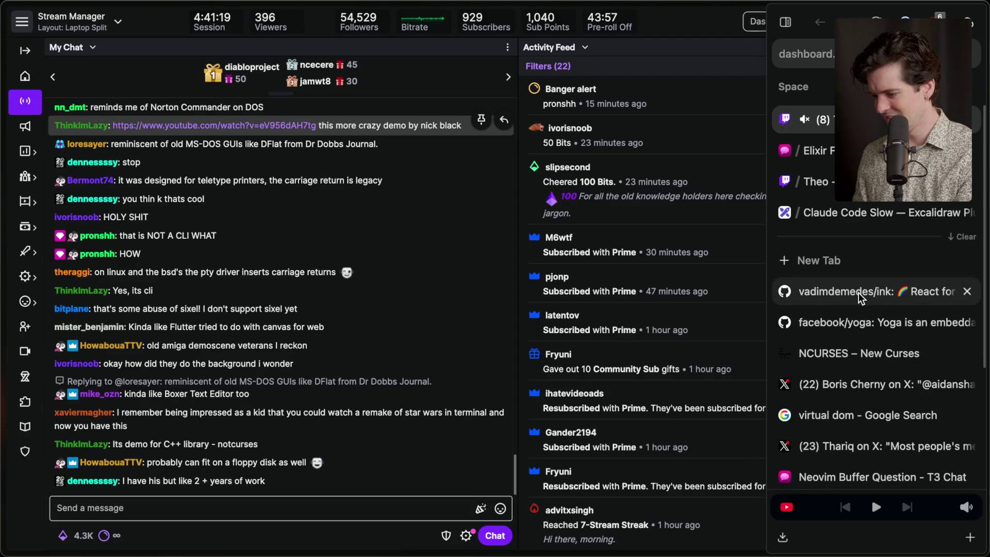
{"action": "left_click", "coordinate": [860, 294]}
{"action": "key", "text": "ctrl+Tab"}
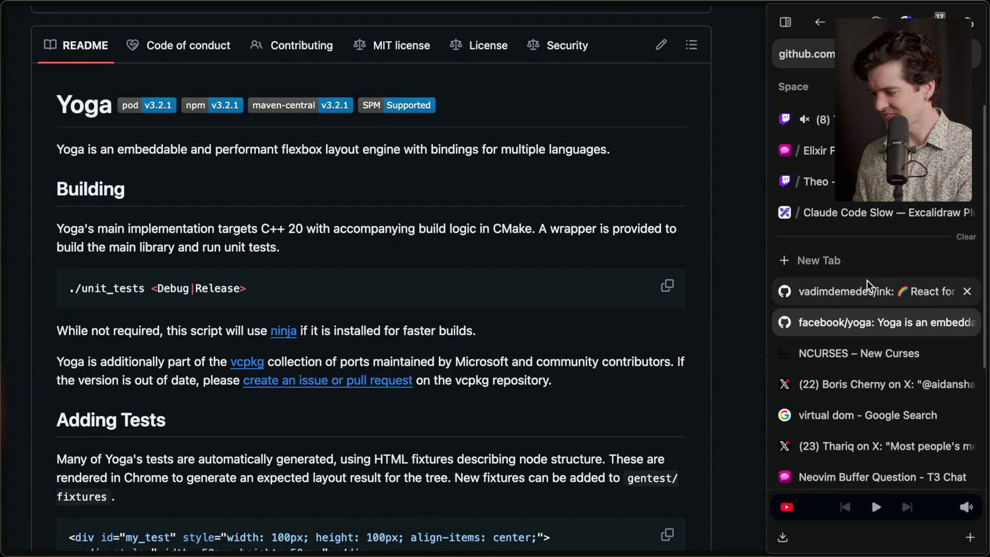
{"action": "left_click", "coordinate": [862, 288]}
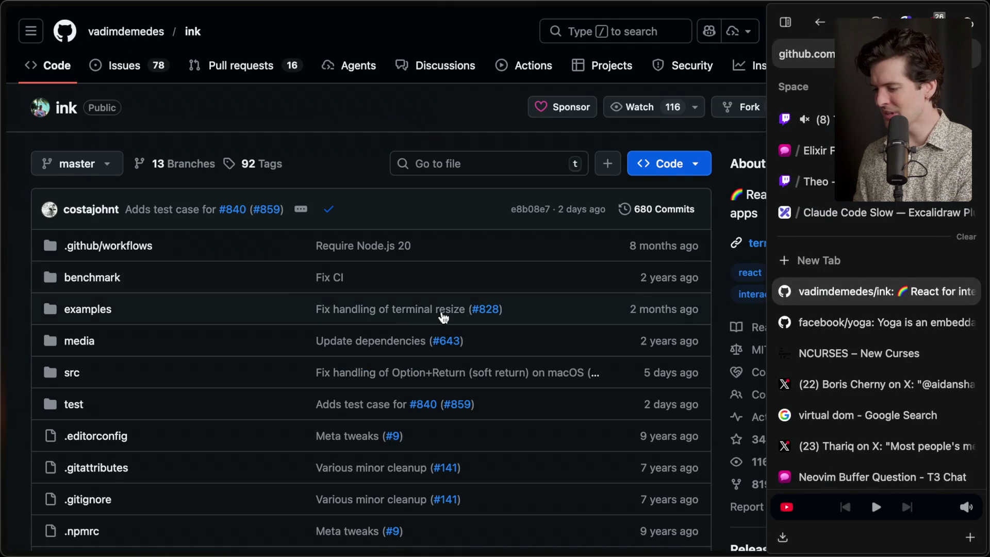
Highlight the INK logo and 'React for CLIs' tagline in the Ink README
{"action": "scroll", "coordinate": [389, 330], "scroll_direction": "down", "scroll_amount": 10}
{"action": "scroll", "coordinate": [389, 330], "scroll_direction": "up", "scroll_amount": 2}
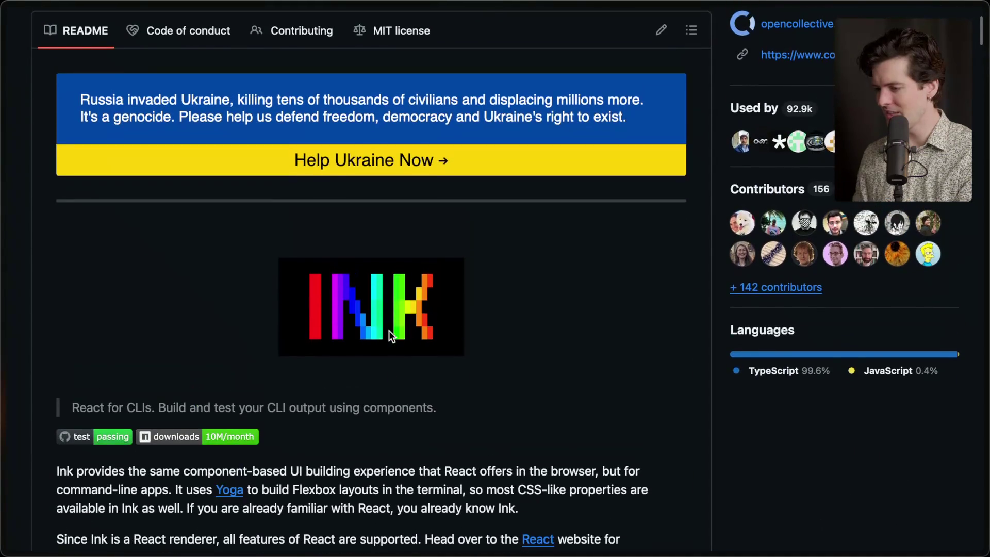
{"action": "scroll", "coordinate": [389, 330], "scroll_direction": "down", "scroll_amount": 1}
{"action": "left_click_drag", "start_coordinate": [234, 275], "coordinate": [477, 419]}
{"action": "left_click", "coordinate": [476, 419]}
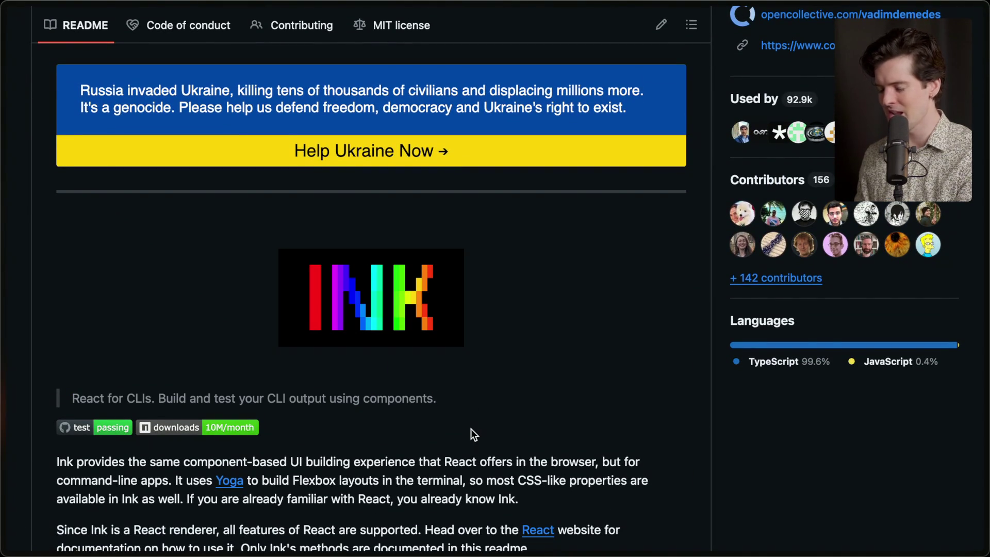
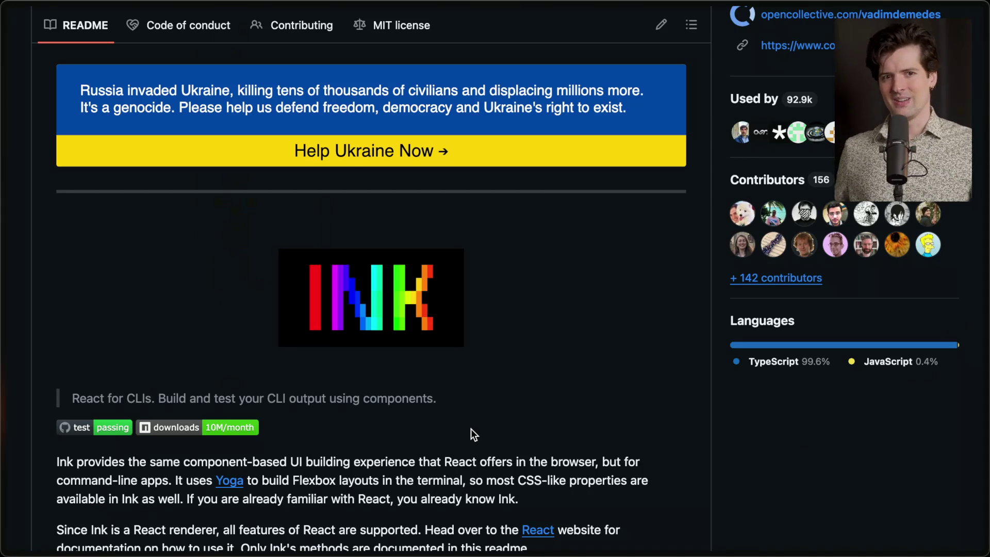
Add a stream marker titled 'End of cc cli vid' with the /marker chat command
{"action": "mouse_move", "coordinate": [986, 213]}
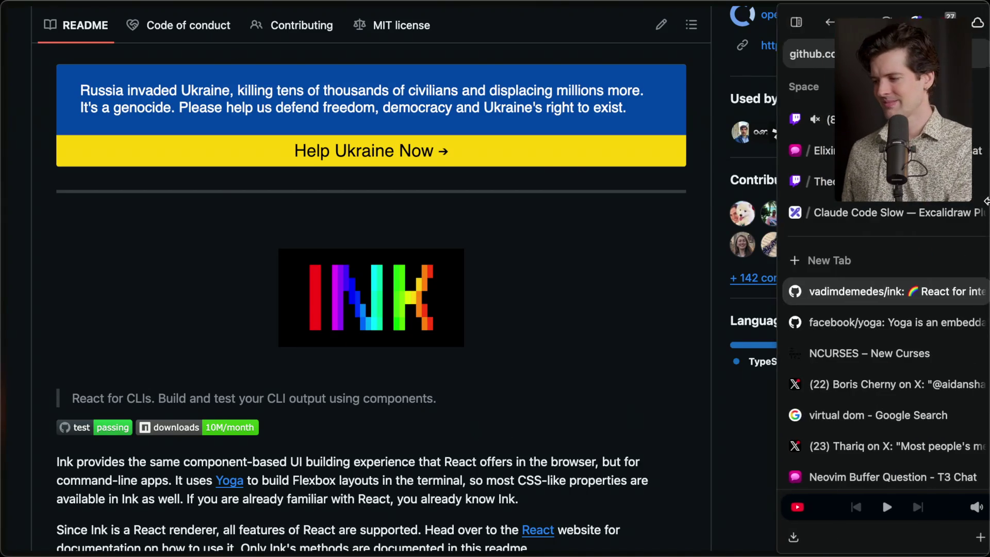
{"action": "left_click", "coordinate": [808, 119]}
{"action": "left_click", "coordinate": [230, 509]}
{"action": "type", "text": "/m"}
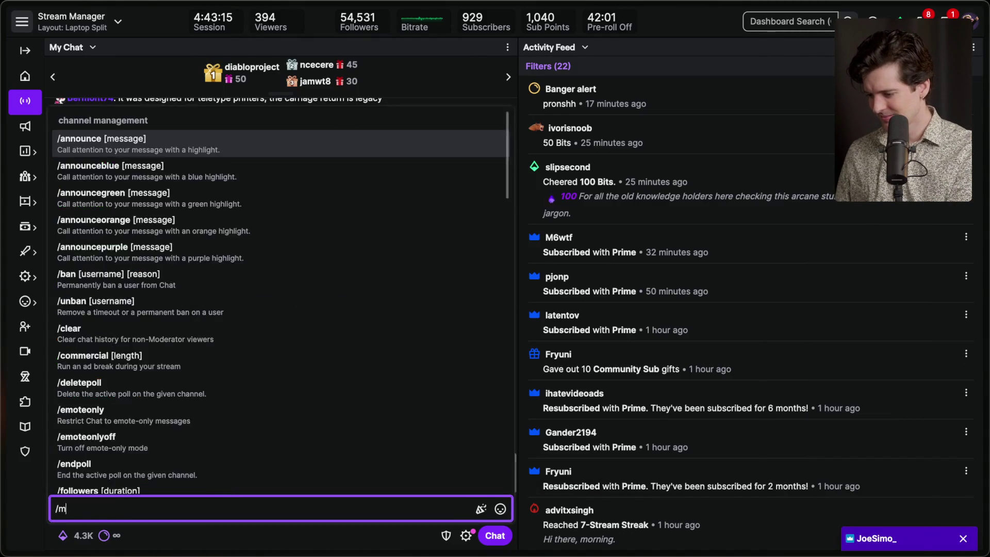
{"action": "type", "text": "arker End of "}
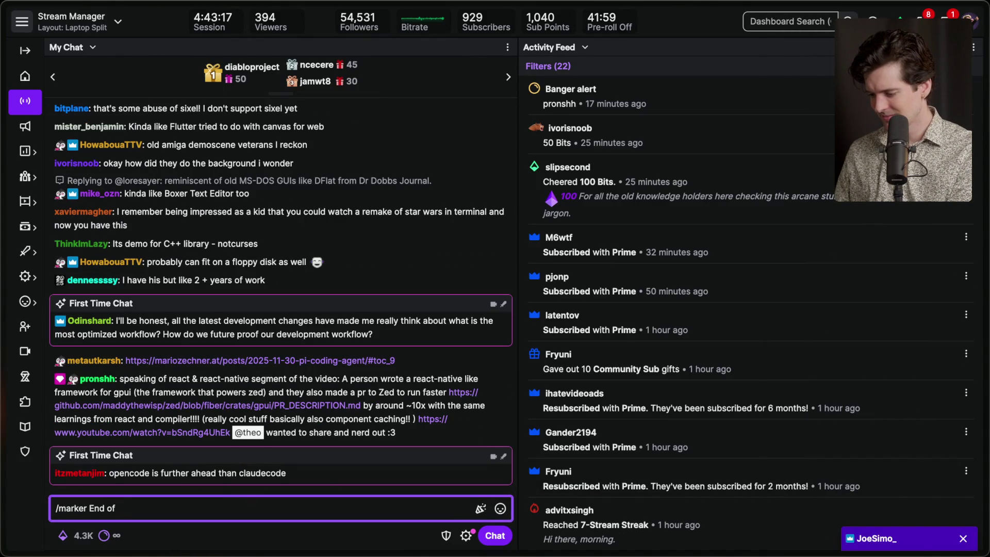
{"action": "type", "text": "cc cli"}
{"action": "type", "text": "id"}
{"action": "key", "text": "Return"}
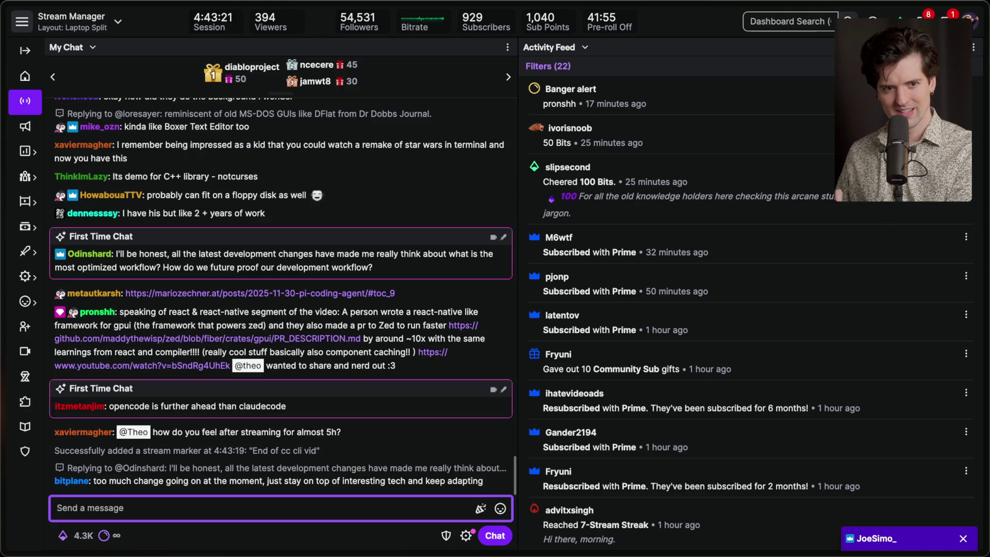
{"action": "key", "text": "super+Tab"}
{"action": "key", "text": "super+Tab"}
{"action": "key", "text": "super+Tab"}
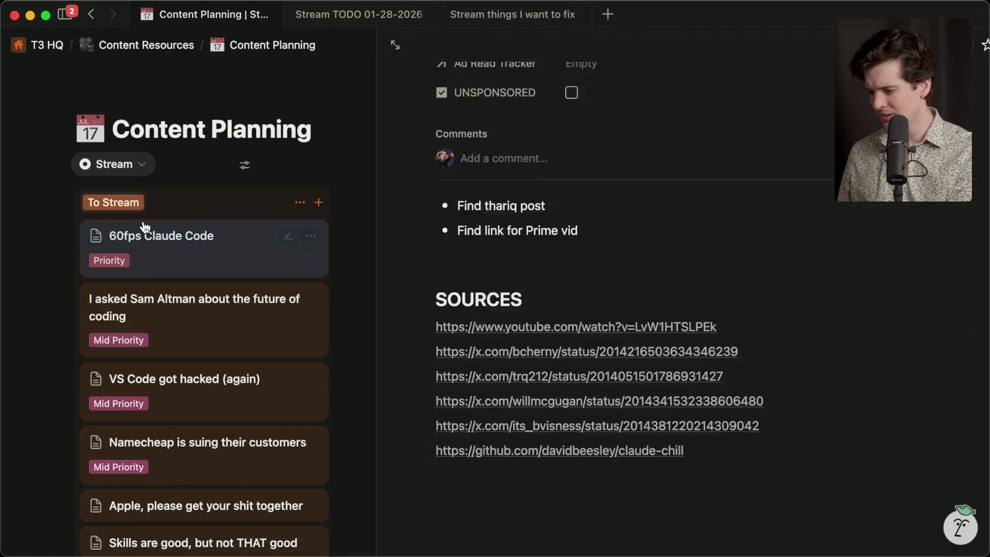
Move the 60fps Claude Code card from To Stream into Recorded on the Content Planning board
{"action": "key", "text": "Escape"}
{"action": "mouse_move", "coordinate": [145, 227]}
{"action": "left_mouse_down"}
{"action": "mouse_move", "coordinate": [442, 294]}
{"action": "mouse_move", "coordinate": [444, 309]}
{"action": "left_mouse_up"}
{"action": "key", "text": "super+Tab"}
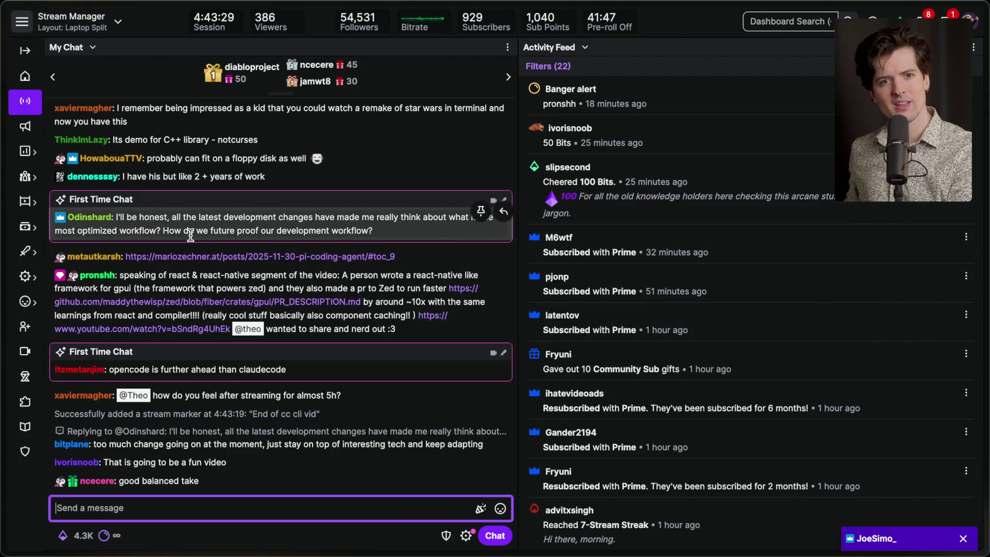
{"action": "key", "text": "super+Tab"}
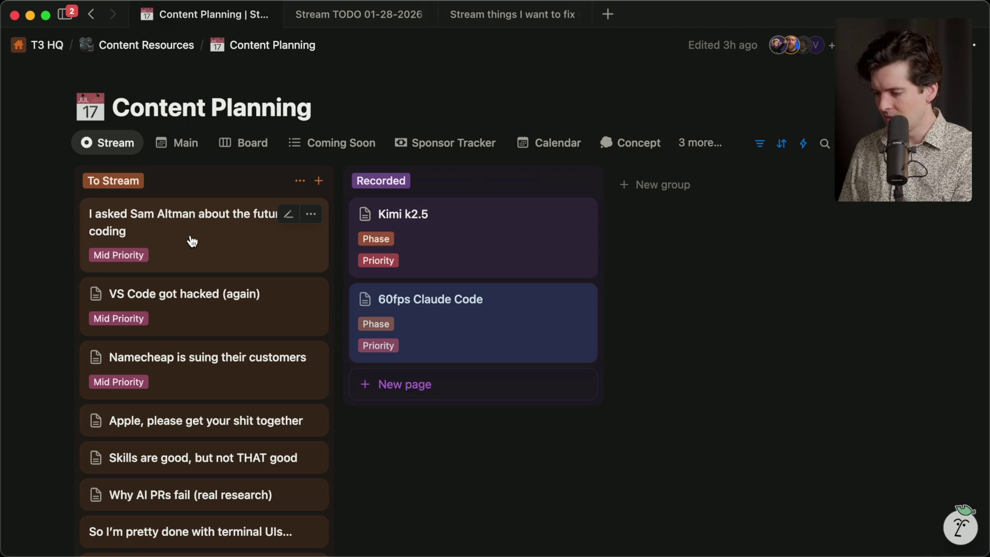
{"action": "left_click", "coordinate": [202, 242]}
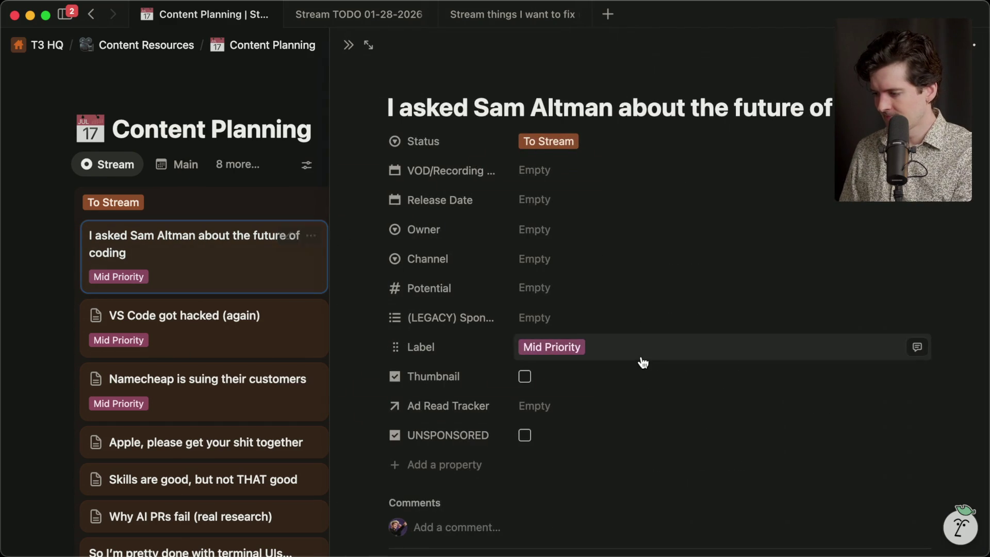
{"action": "scroll", "coordinate": [642, 361], "scroll_direction": "down", "scroll_amount": 5}
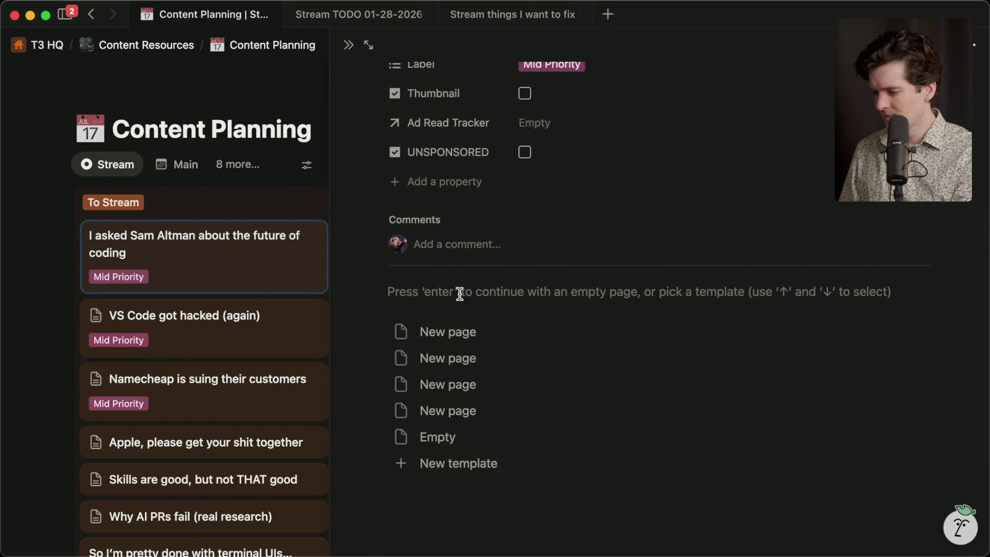
{"action": "key", "text": "Escape"}
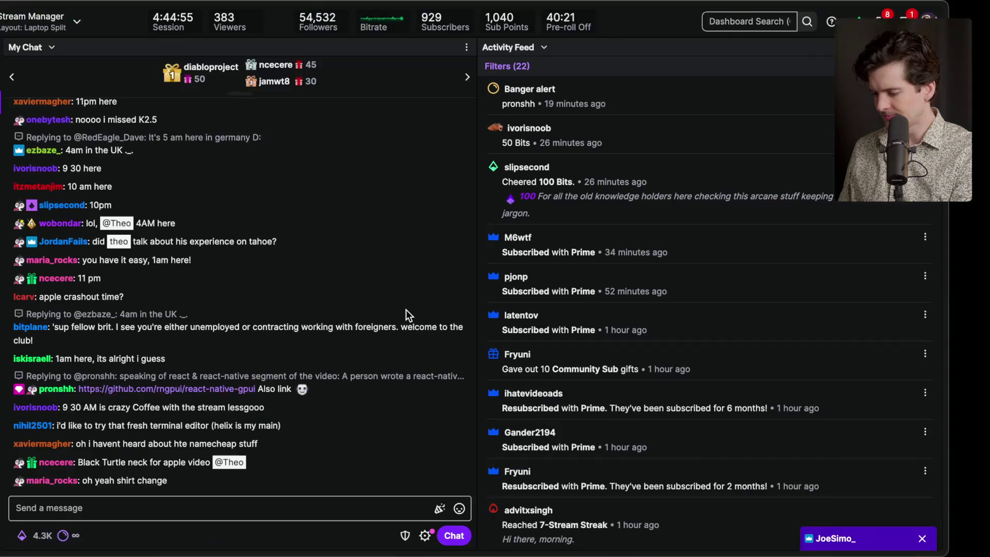
Put the cursor in the Stream Manager's Send a message box
{"action": "left_click", "coordinate": [276, 505]}
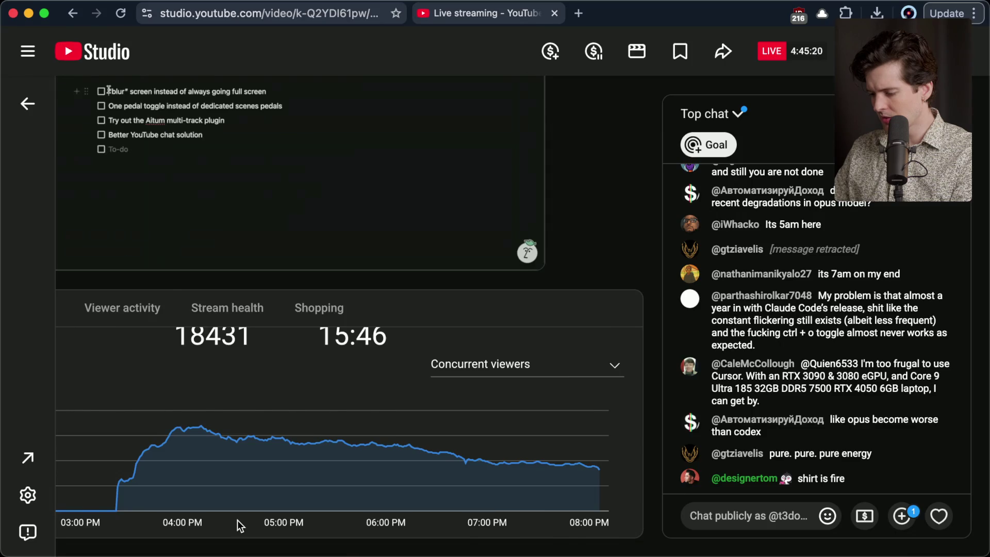
Check YouTube Studio live stats and highlight the 'i missed the kimi k2 vid' chat message
{"action": "key", "text": "super+Tab"}
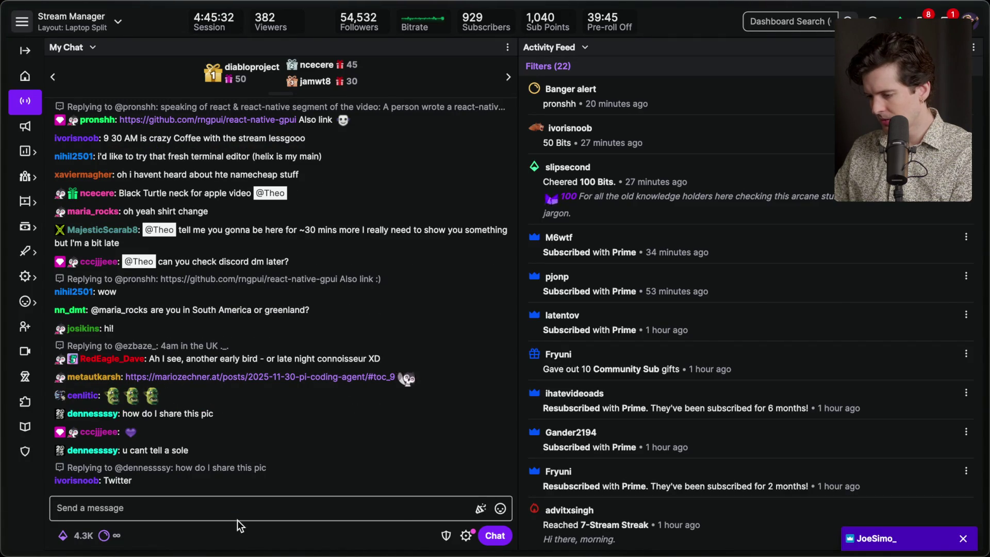
{"action": "key", "text": "super+Tab"}
{"action": "scroll", "coordinate": [219, 332], "scroll_direction": "up", "scroll_amount": 2}
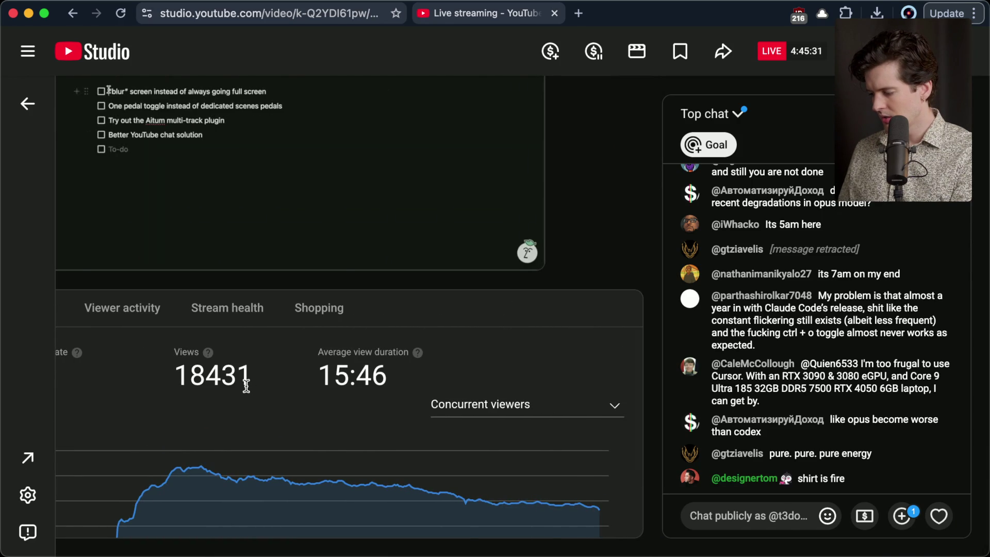
{"action": "key", "text": "super+Tab"}
{"action": "left_click", "coordinate": [221, 507]}
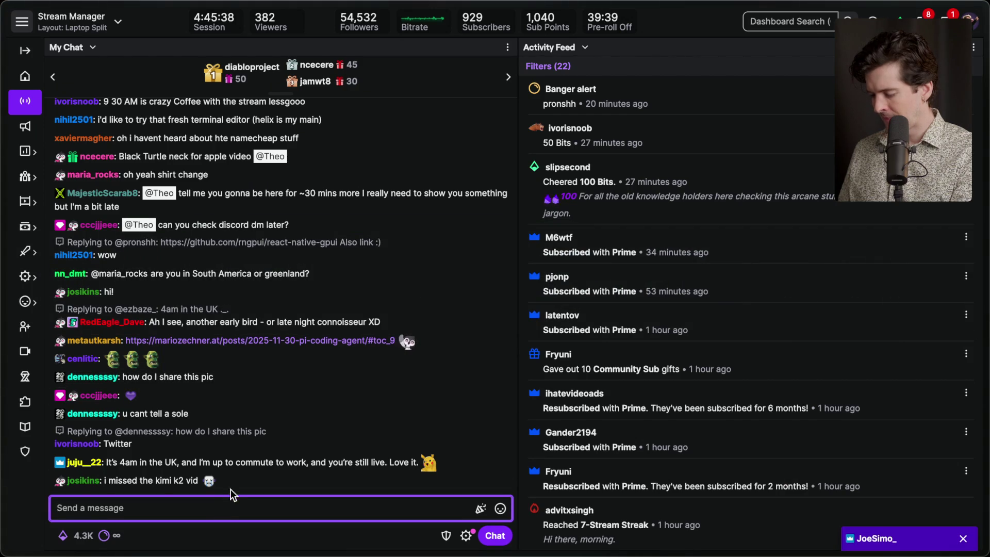
{"action": "triple_click", "coordinate": [121, 474]}
{"action": "left_click", "coordinate": [234, 476]}
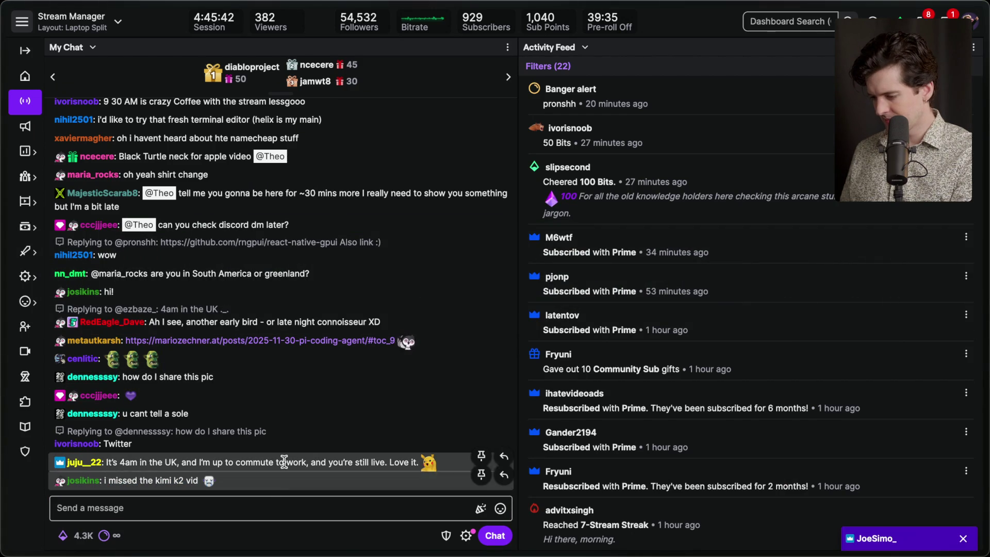
Glance at the YouTube Studio dashboard and highlight the chat message about noticing shirts
{"action": "key", "text": "super+Tab"}
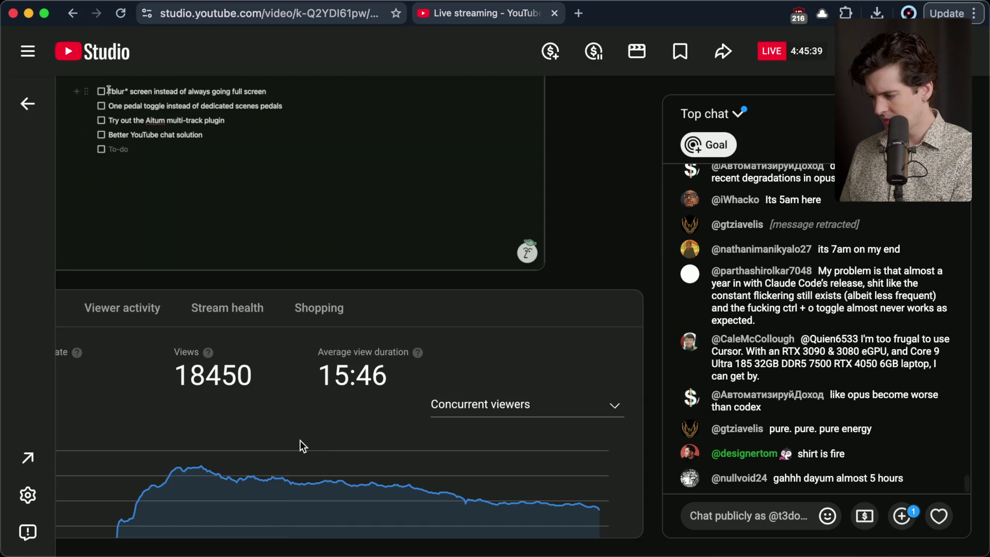
{"action": "key", "text": "super+Tab"}
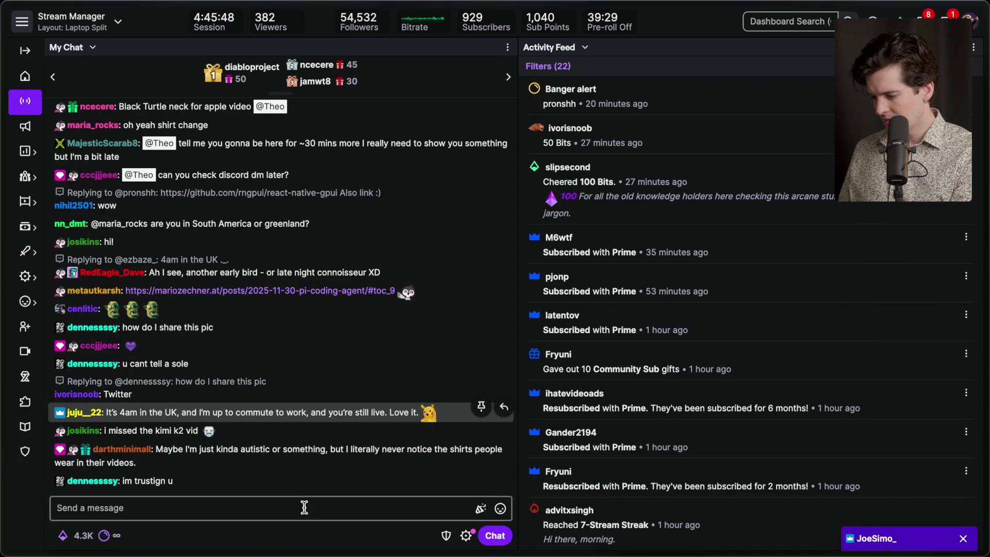
{"action": "key", "text": "super+Tab"}
{"action": "key", "text": "super+Tab"}
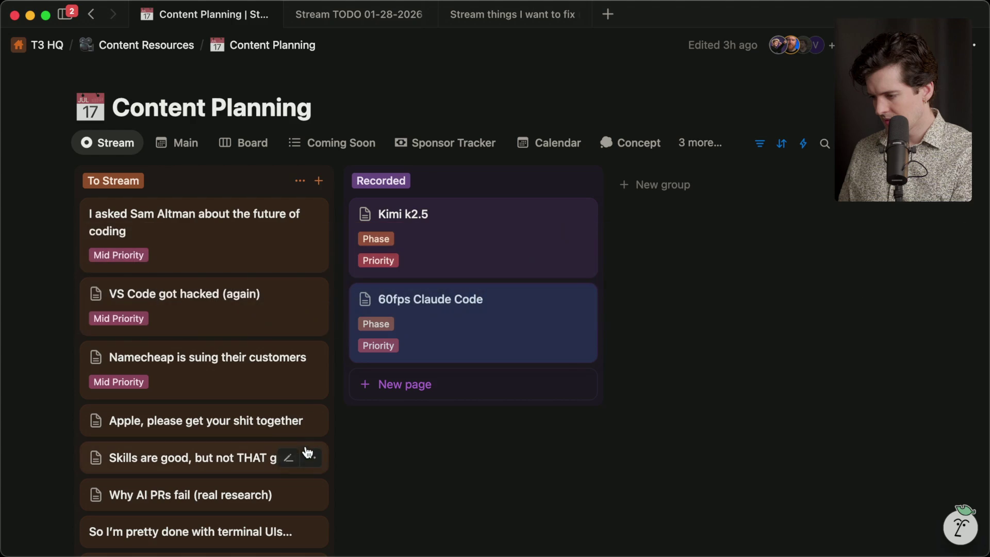
{"action": "key", "text": "super+Tab"}
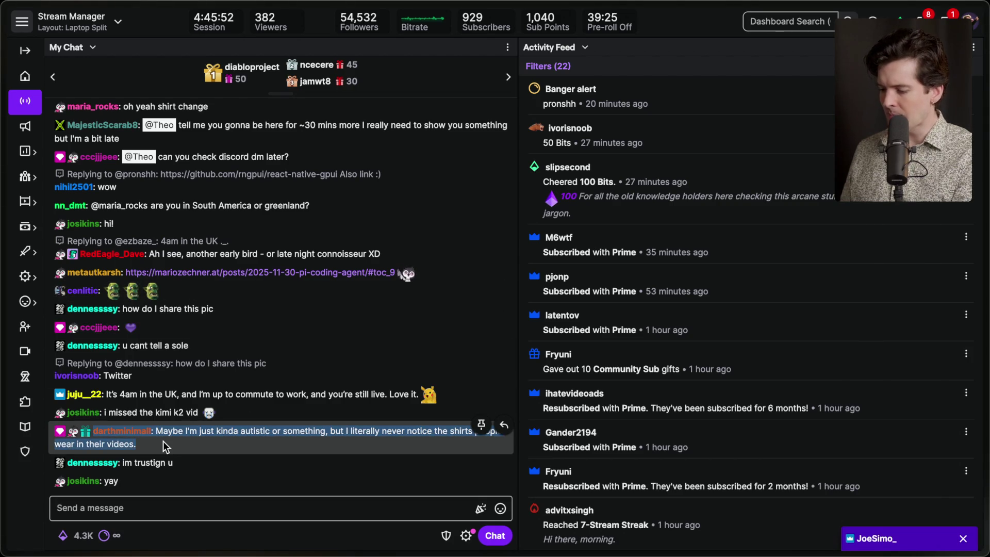
{"action": "triple_click", "coordinate": [216, 407]}
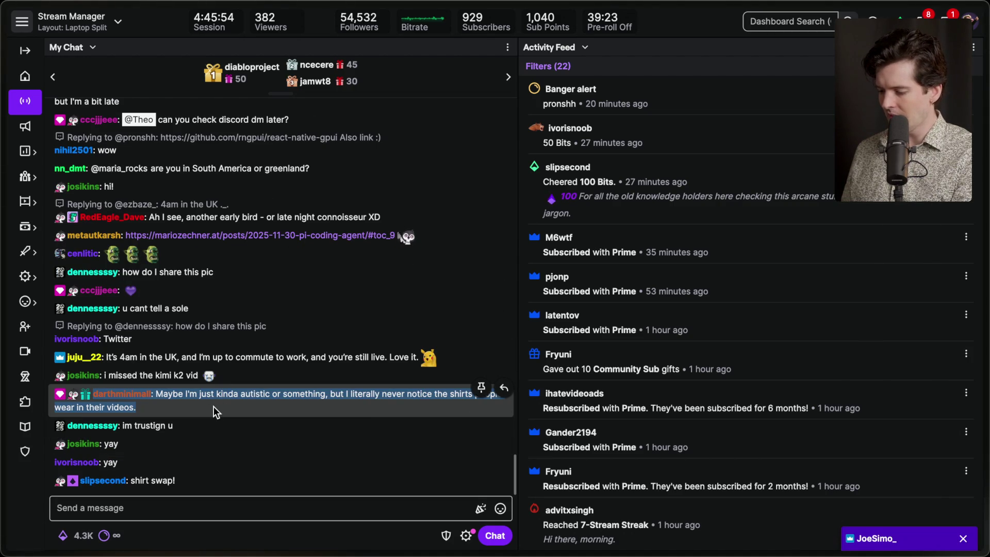
Open the Sam Altman card's page from the Notion Content Planning board
{"action": "key", "text": "super+Tab"}
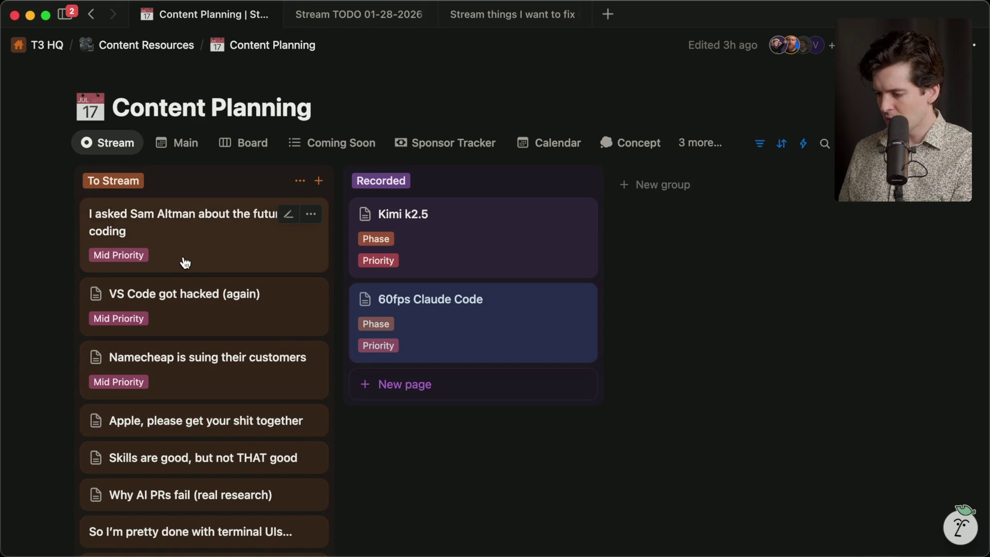
{"action": "left_click", "coordinate": [192, 254]}
{"action": "key", "text": "super+Tab"}
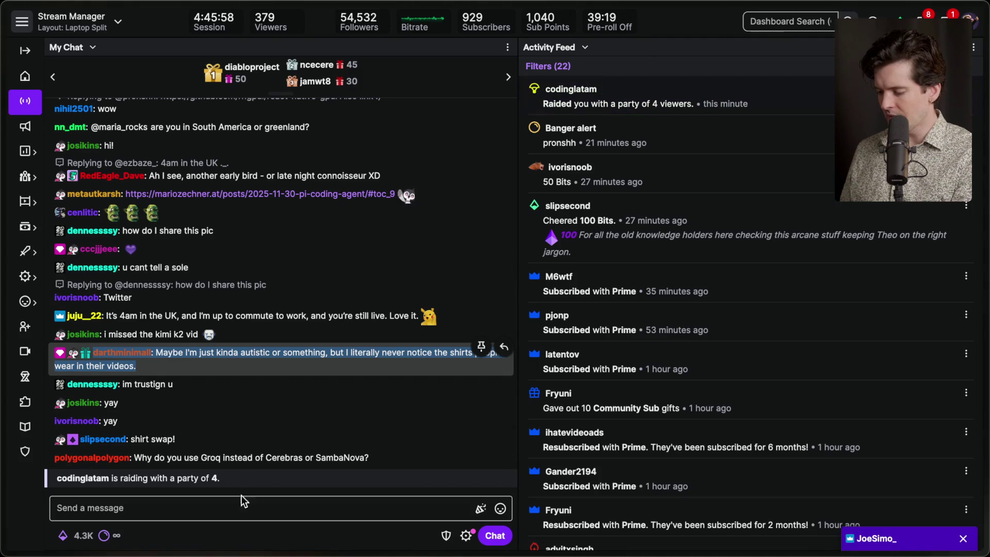
{"action": "left_click", "coordinate": [238, 509]}
{"action": "key", "text": "super+Tab"}
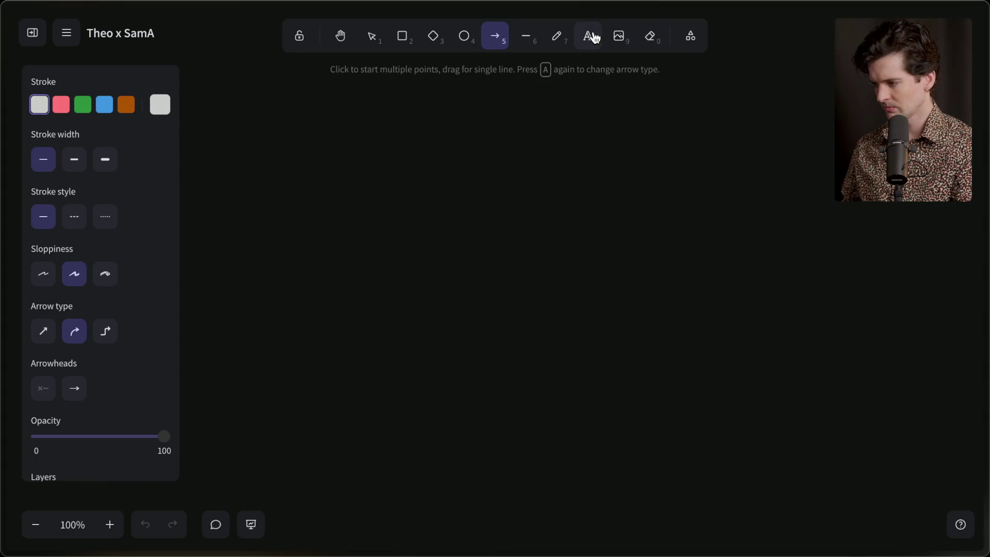
Place an XL 'The future of tools' heading at the board's top, then open the Town Hall video
{"action": "left_click", "coordinate": [589, 35]}
{"action": "left_click", "coordinate": [136, 227]}
{"action": "left_click", "coordinate": [536, 132]}
{"action": "type", "text": "The future of tools"}
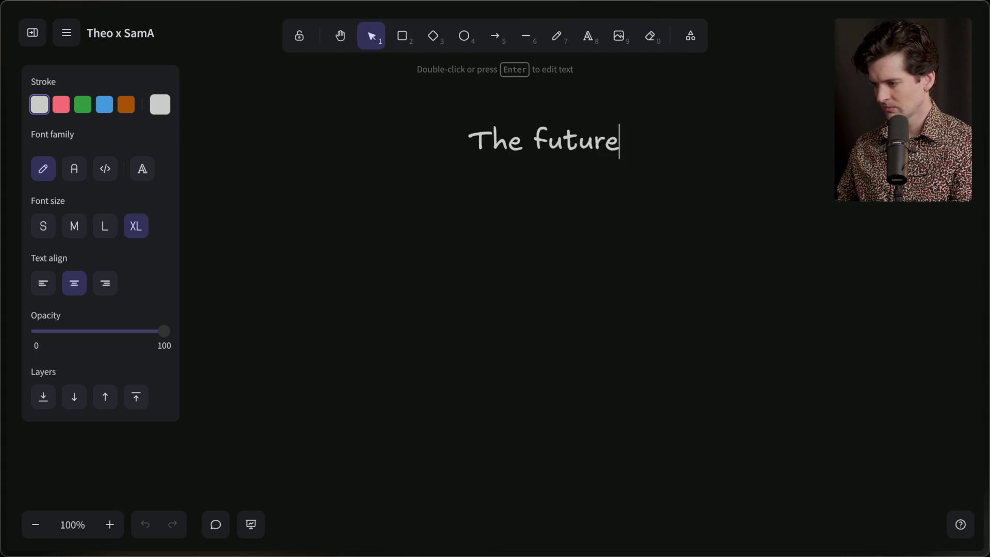
{"action": "left_click", "coordinate": [530, 255]}
{"action": "mouse_move", "coordinate": [538, 145]}
{"action": "left_mouse_down"}
{"action": "mouse_move", "coordinate": [470, 114]}
{"action": "mouse_move", "coordinate": [487, 119]}
{"action": "left_mouse_up"}
{"action": "double_click", "coordinate": [487, 119]}
{"action": "double_click", "coordinate": [586, 115]}
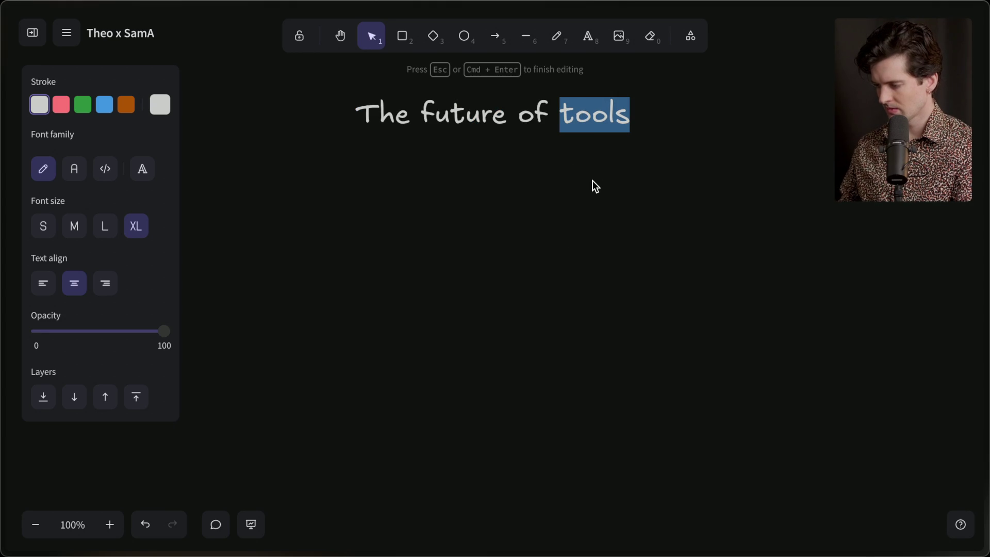
{"action": "left_click", "coordinate": [603, 196]}
{"action": "mouse_move", "coordinate": [987, 330]}
{"action": "left_click", "coordinate": [846, 298]}
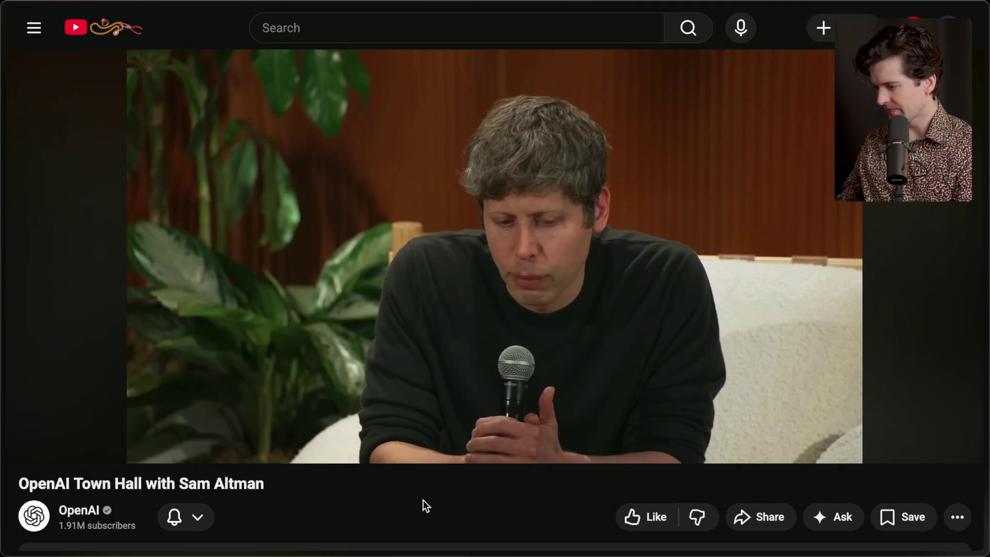
Add a 'Sama question' stream marker with /marker in the Stream Manager chat
{"action": "mouse_move", "coordinate": [986, 364]}
{"action": "left_click", "coordinate": [820, 119]}
{"action": "left_click", "coordinate": [217, 509]}
{"action": "type", "text": "/marker "}
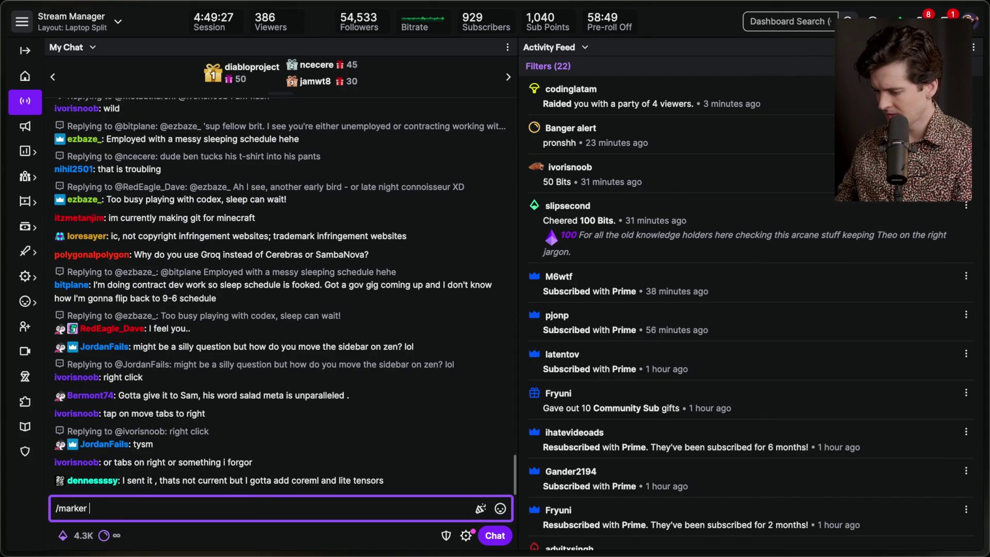
{"action": "type", "text": "Sama"}
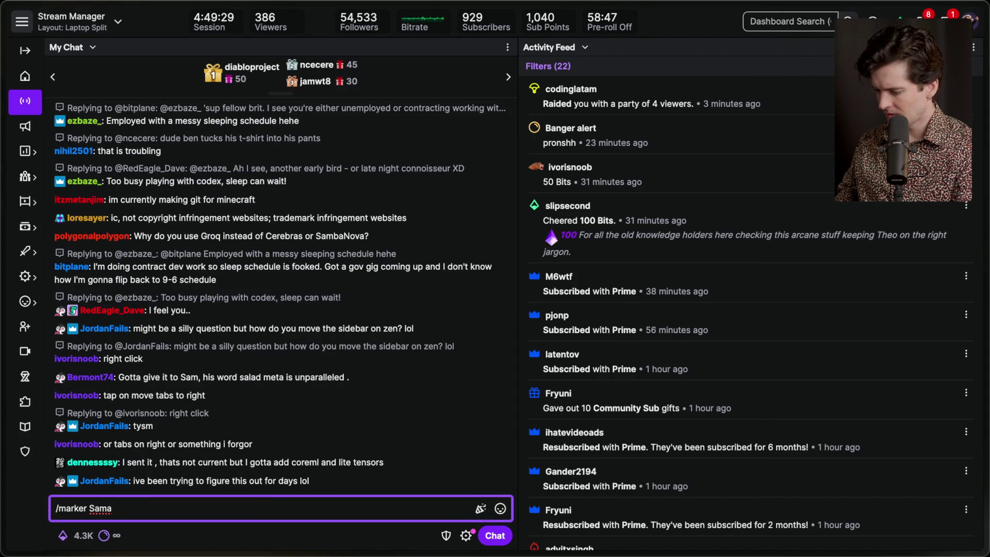
{"action": "type", "text": " question"}
{"action": "key", "text": "Return"}
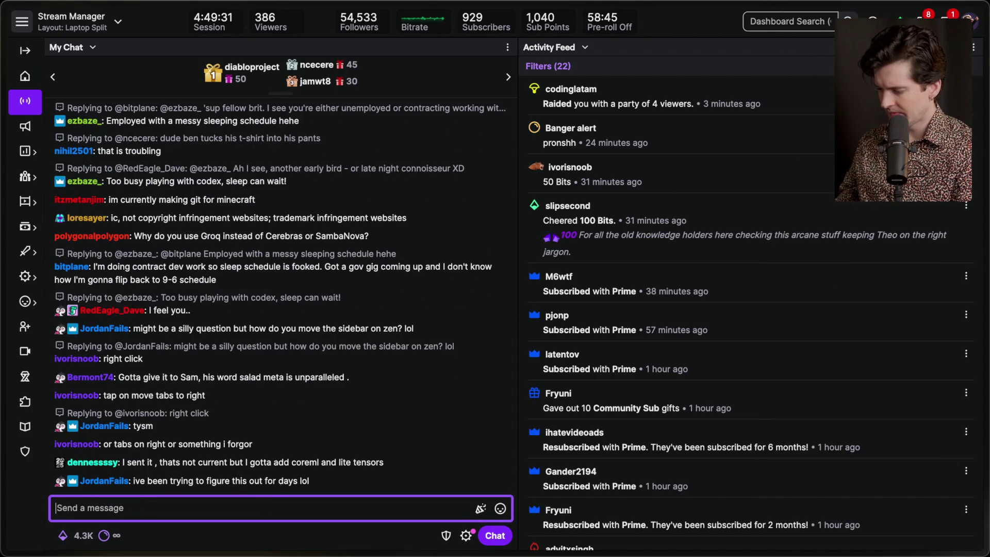
{"action": "left_click", "coordinate": [835, 294]}
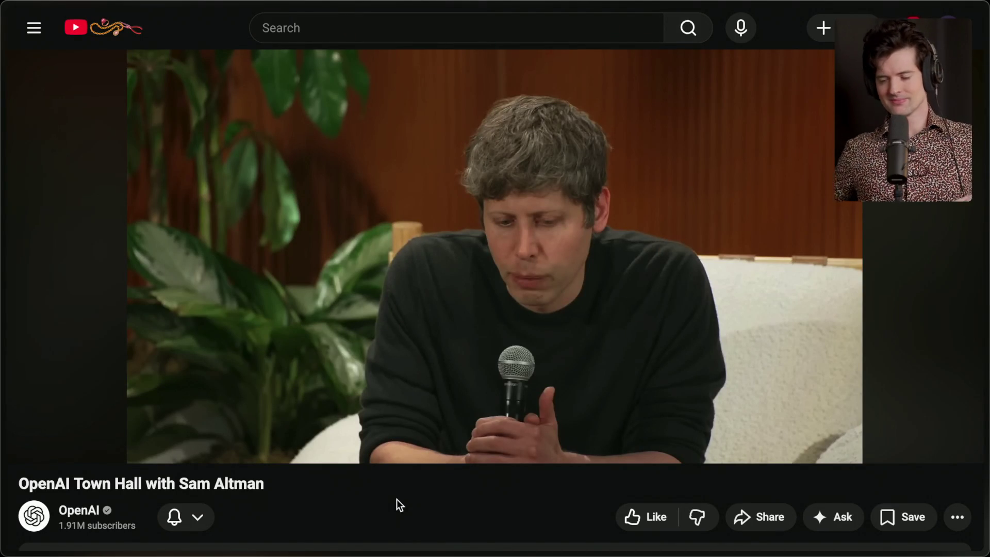
Resume playback of the OpenAI Town Hall with Sam Altman video
{"action": "left_click", "coordinate": [494, 365]}
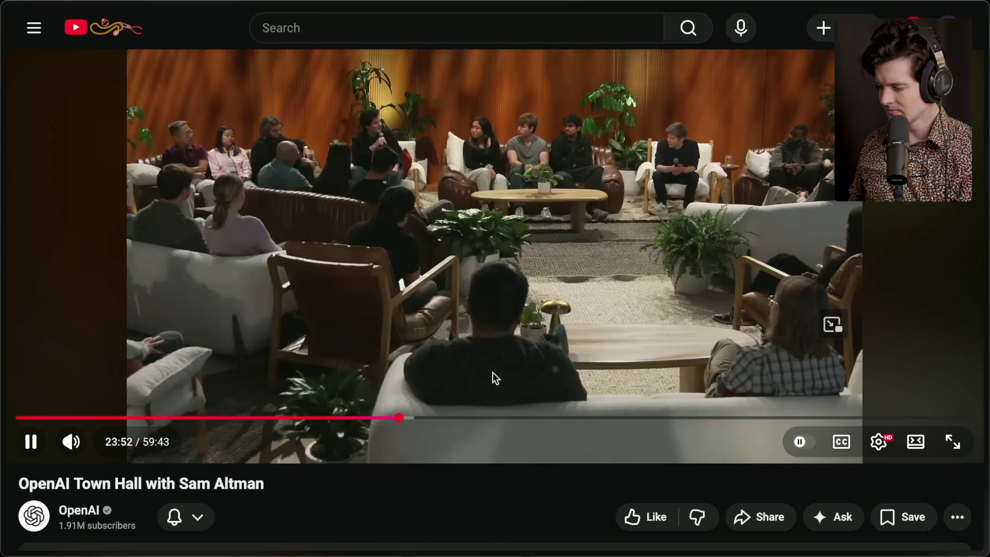
Rewind the Town Hall video from 23:53 to 23:33 and replay the question, pausing intermittently
{"action": "left_click", "coordinate": [493, 372]}
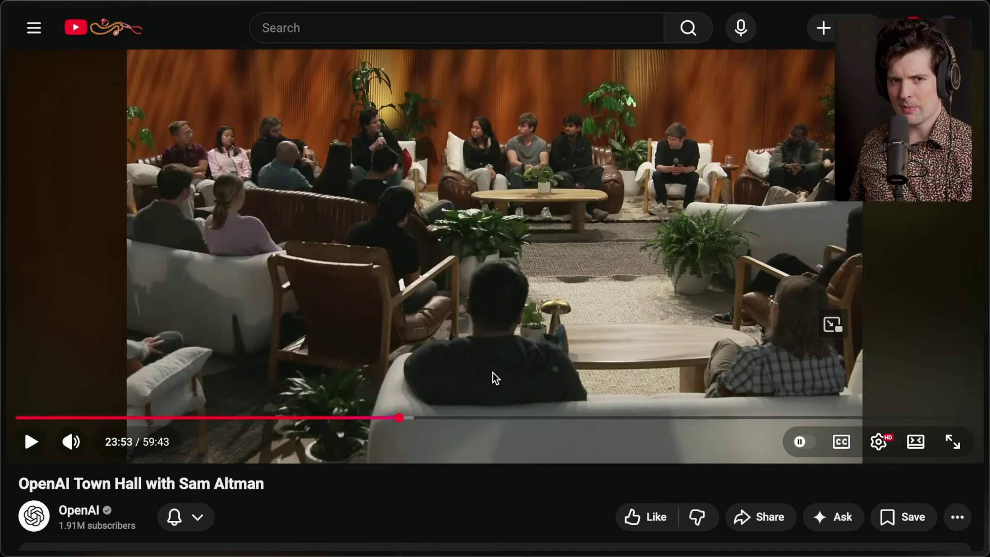
{"action": "key", "text": "Left"}
{"action": "key", "text": "Left"}
{"action": "key", "text": "Left"}
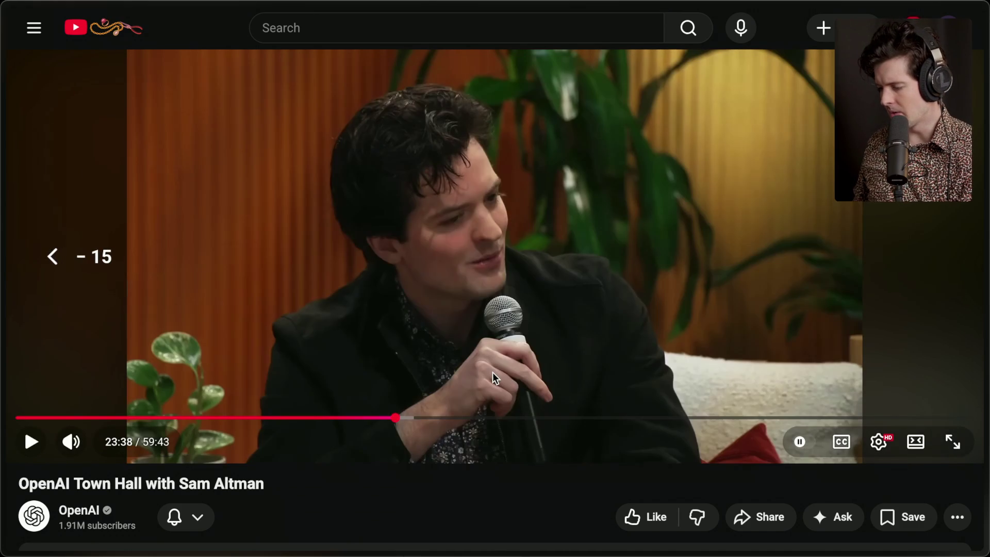
{"action": "key", "text": "Left"}
{"action": "left_click", "coordinate": [493, 372]}
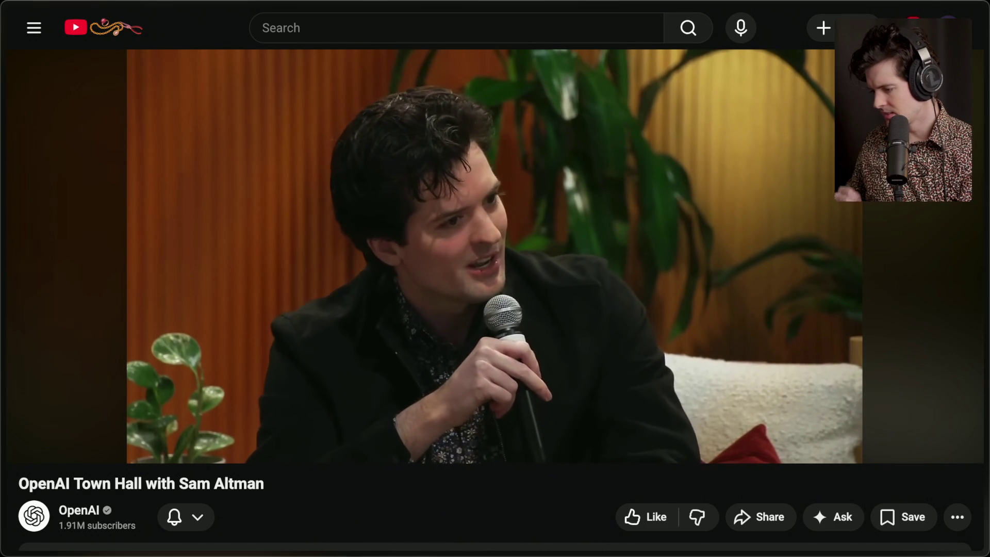
{"action": "left_click", "coordinate": [493, 372]}
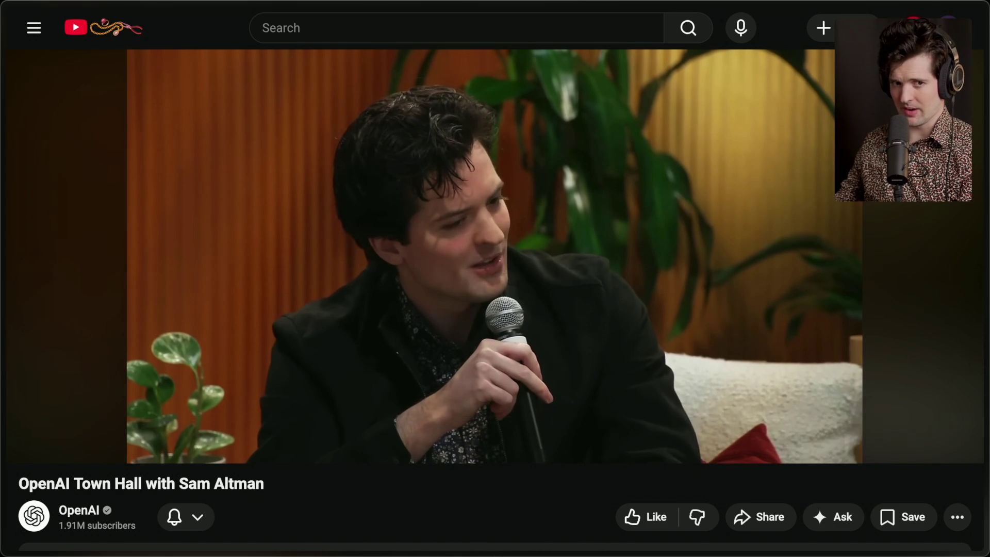
{"action": "left_click", "coordinate": [493, 372]}
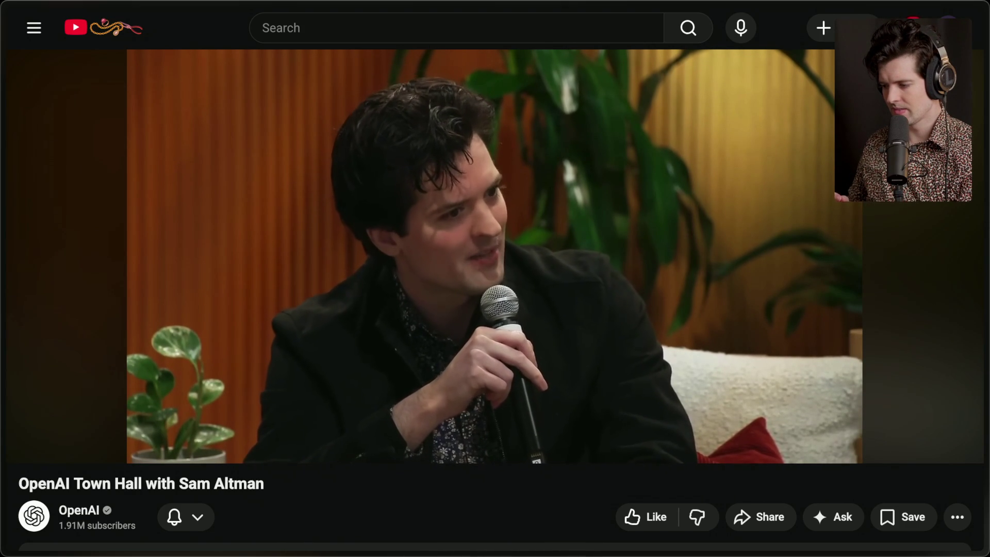
{"action": "left_click", "coordinate": [493, 372]}
{"action": "left_click", "coordinate": [493, 373]}
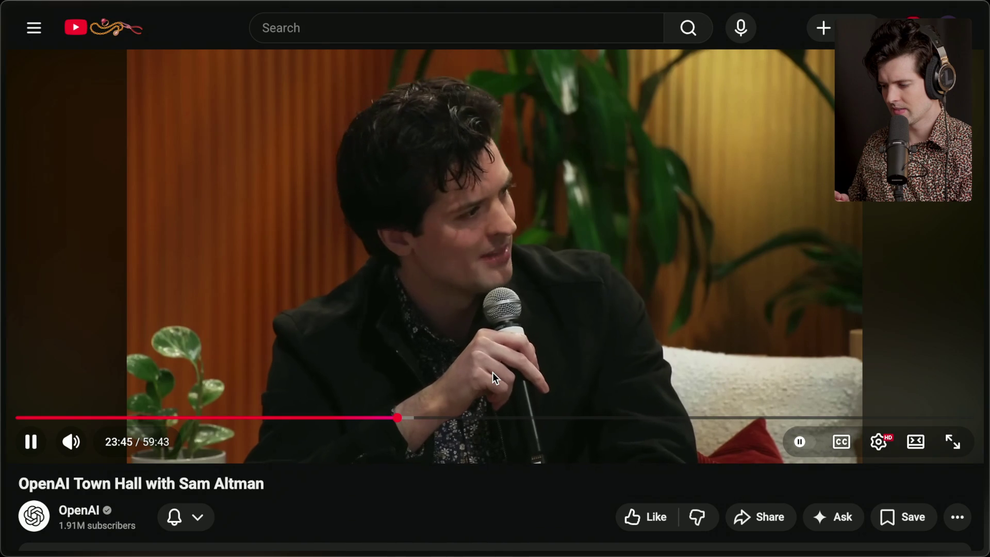
{"action": "left_click", "coordinate": [493, 372]}
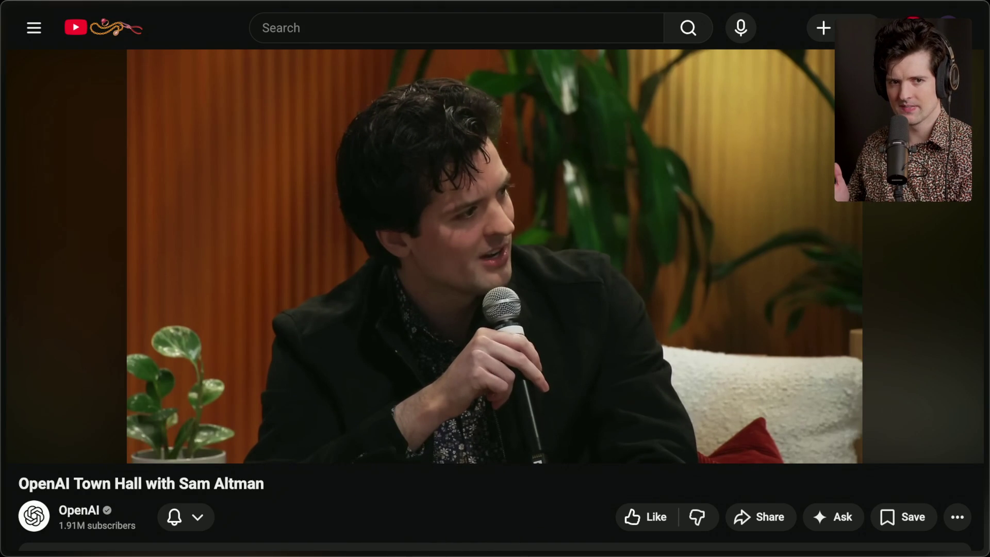
{"action": "left_click", "coordinate": [493, 373]}
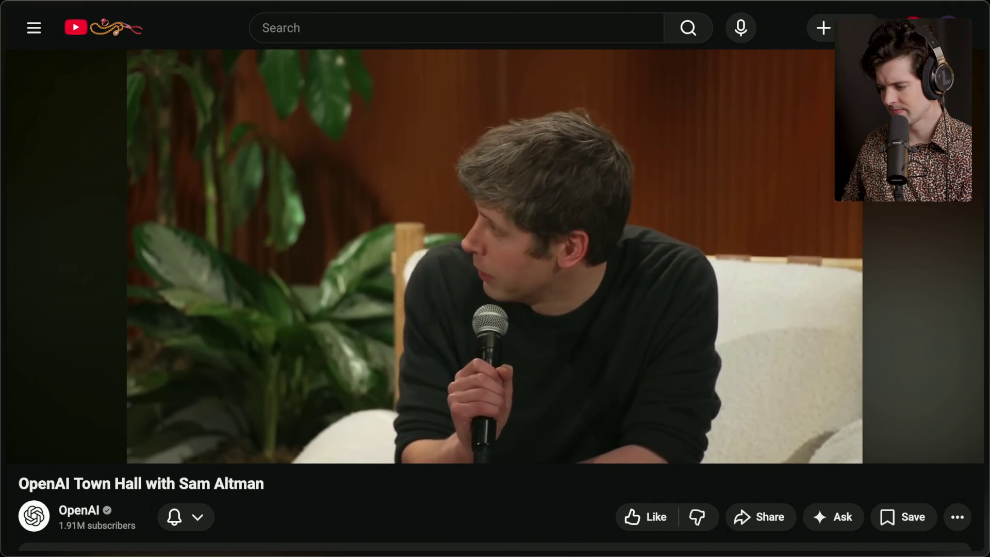
Replay Sam Altman's answer from 24:26, pausing at 24:33 and finally at 24:36
{"action": "left_click", "coordinate": [493, 373]}
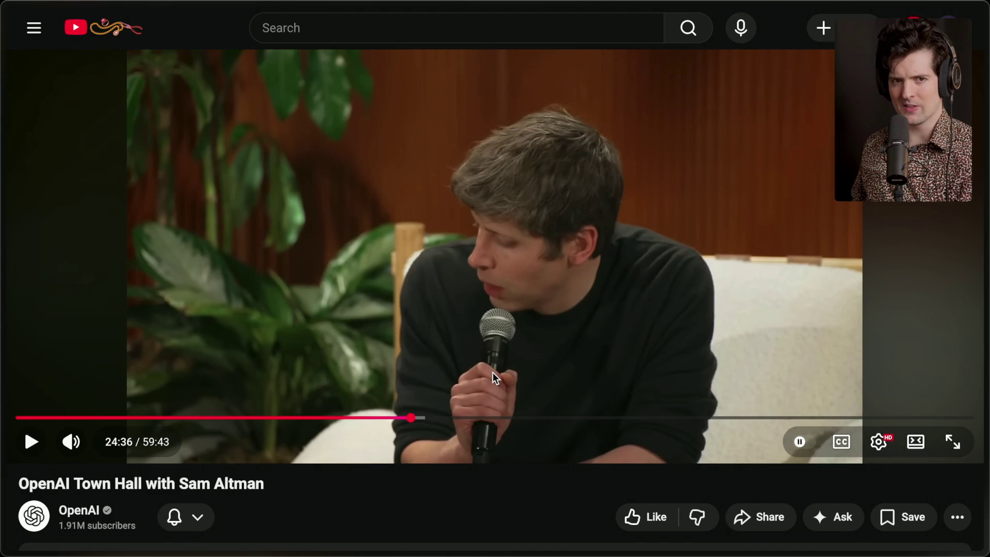
{"action": "key", "text": "Left"}
{"action": "key", "text": "Left"}
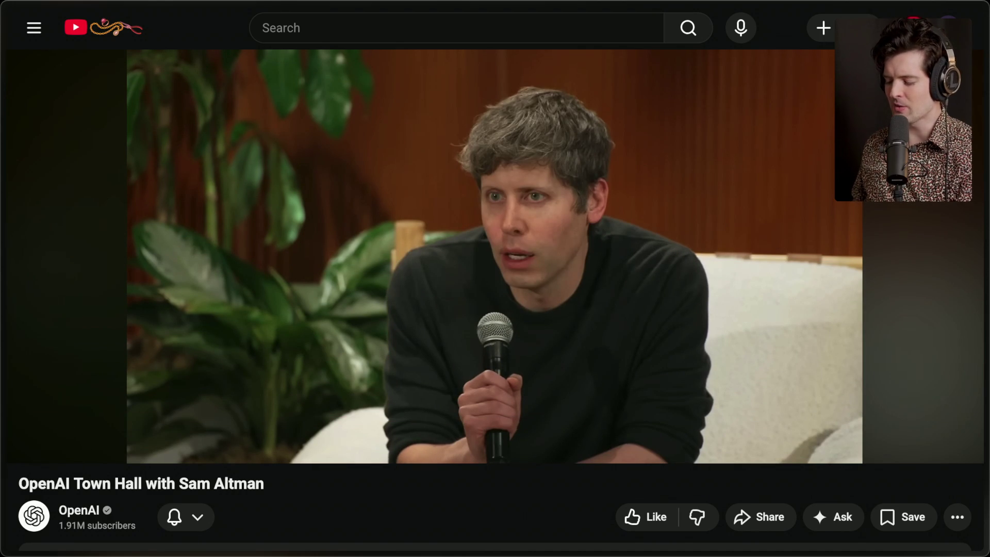
{"action": "key", "text": "space"}
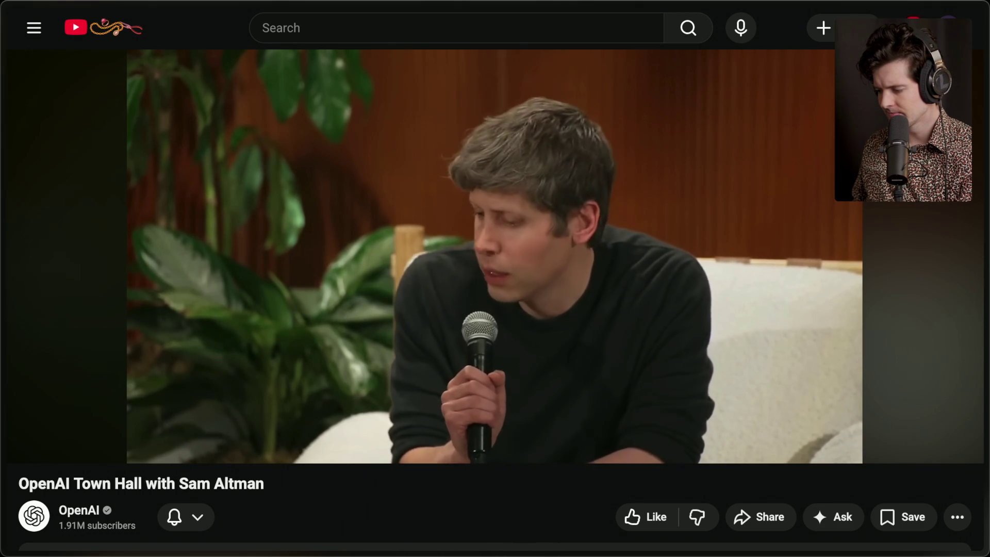
{"action": "key", "text": "space"}
{"action": "key", "text": "space"}
{"action": "key", "text": "j"}
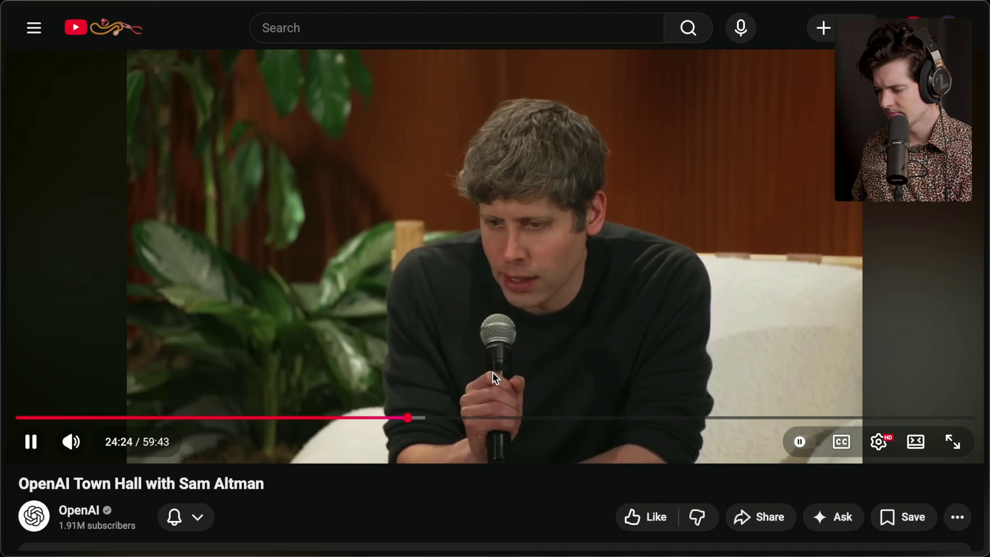
{"action": "key", "text": "space"}
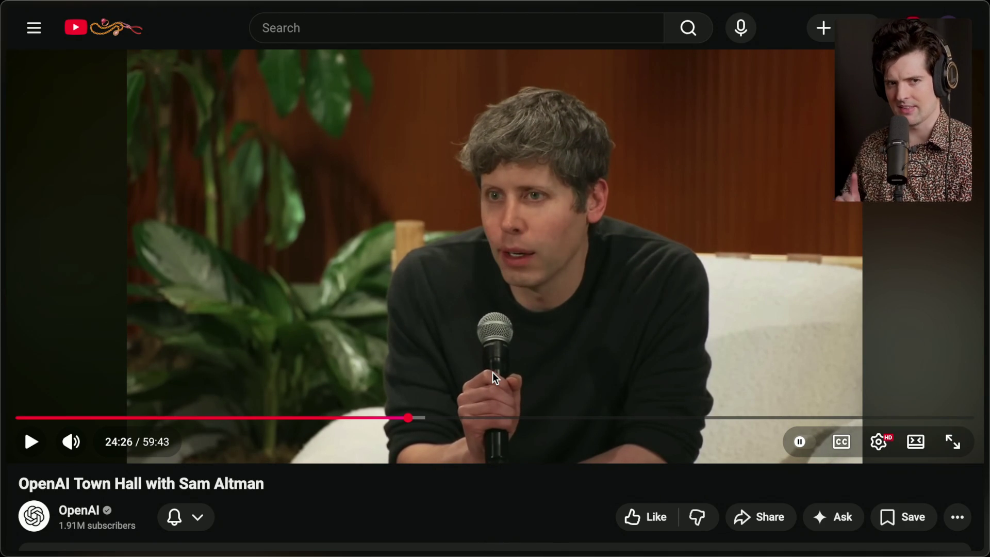
{"action": "key", "text": "space"}
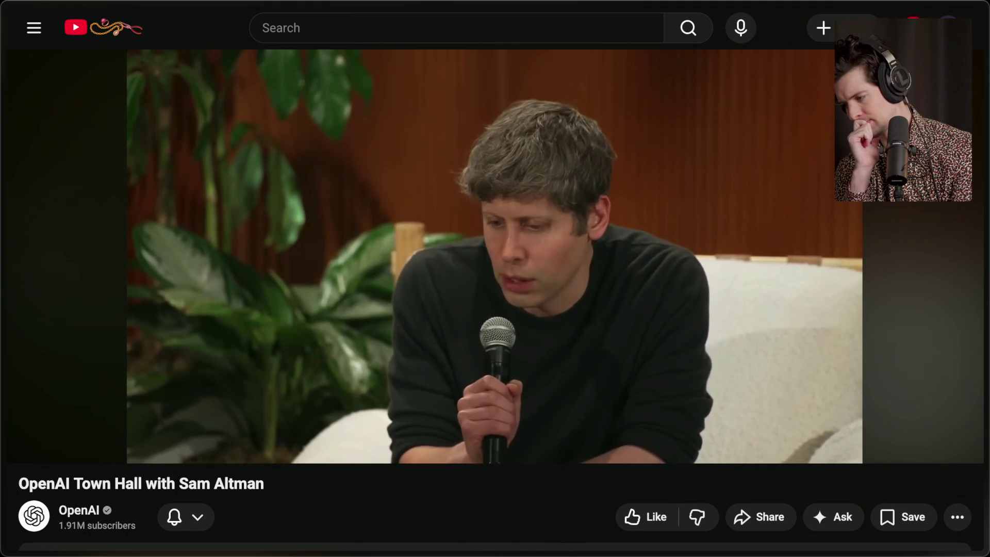
{"action": "left_click", "coordinate": [493, 373]}
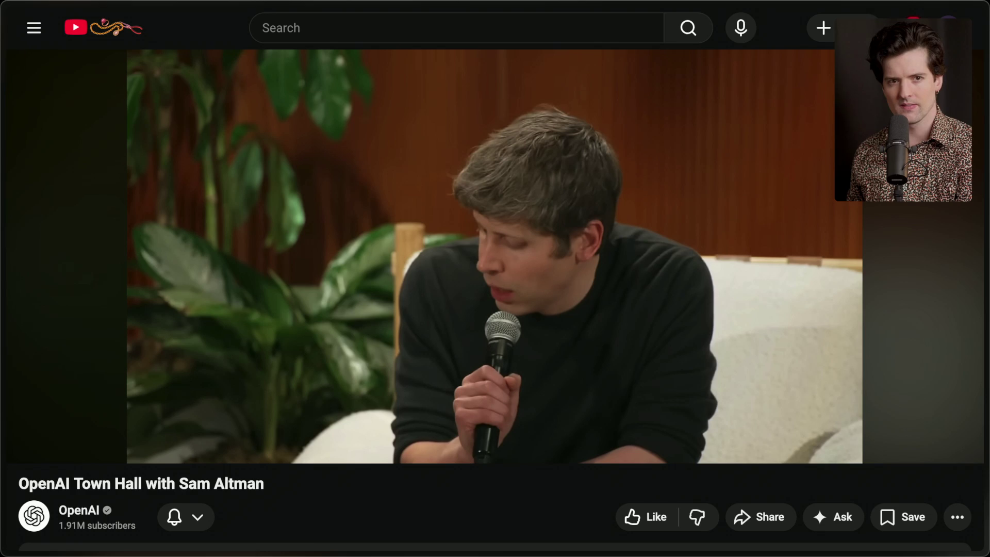
Leave the Town Hall video paused at 24:36 of 59:43
{"action": "mouse_move", "coordinate": [404, 257]}
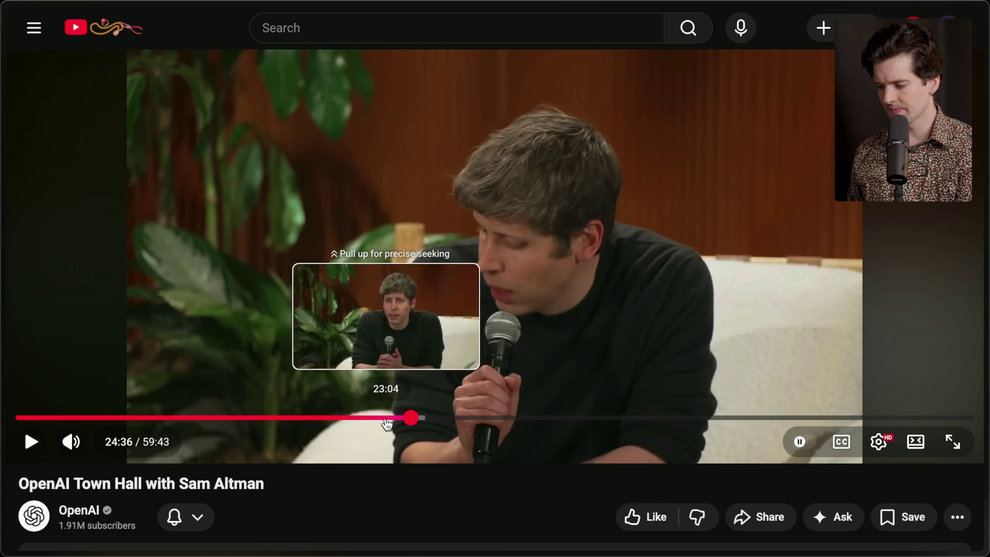
Skip the Town Hall video back 5 seconds, scrub it to 23:01 and resume playback
{"action": "left_click", "coordinate": [388, 418]}
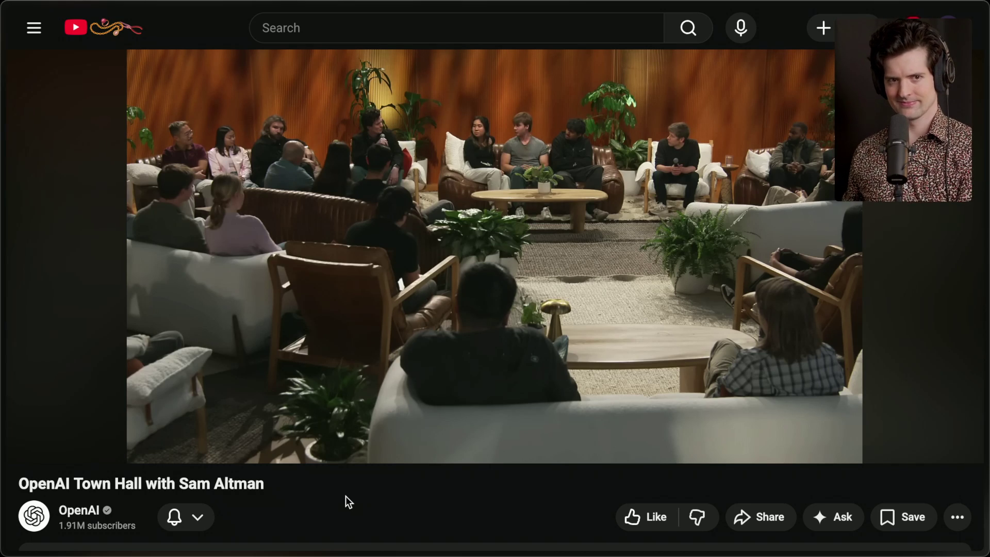
{"action": "key", "text": "k"}
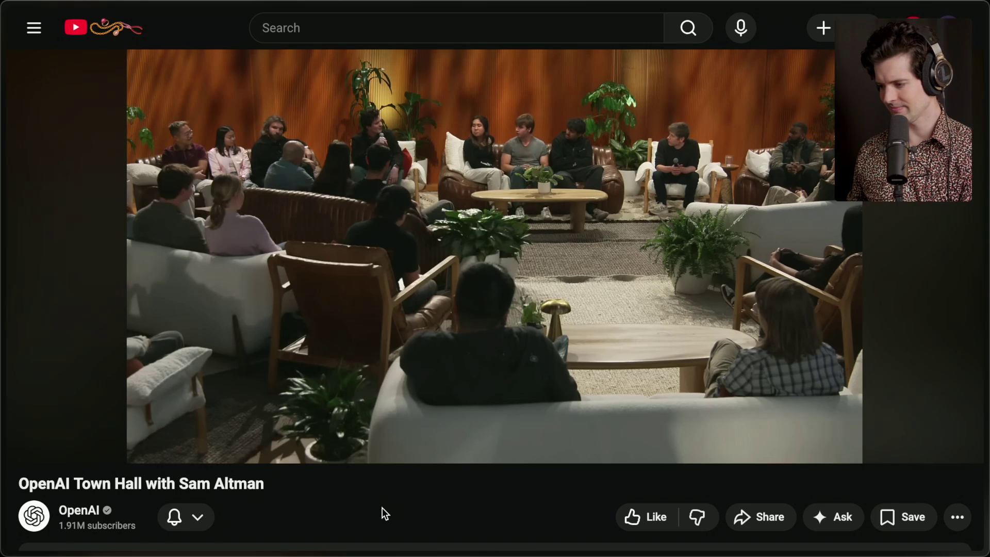
{"action": "key", "text": "Left"}
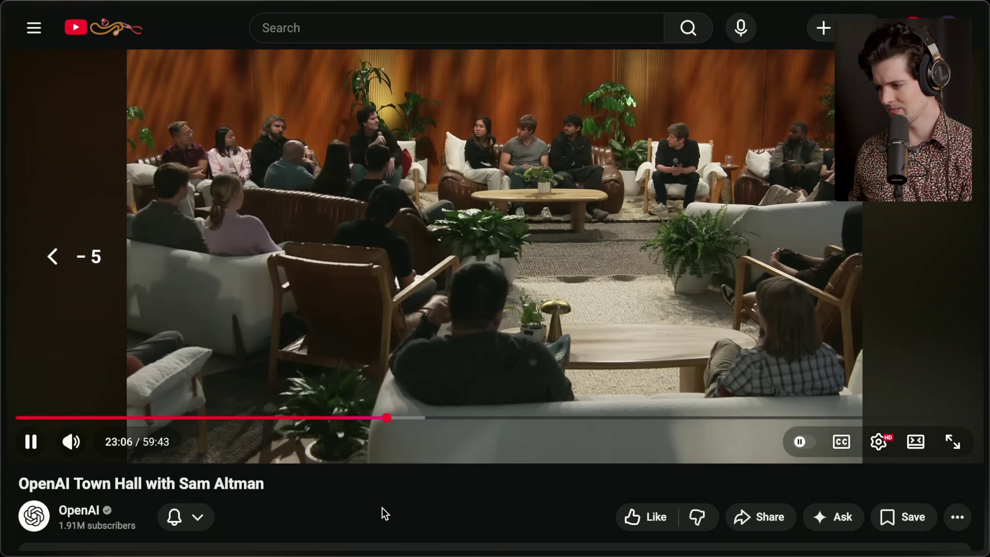
{"action": "key", "text": "k"}
{"action": "left_click_drag", "start_coordinate": [387, 418], "coordinate": [386, 419]}
{"action": "key", "text": "k"}
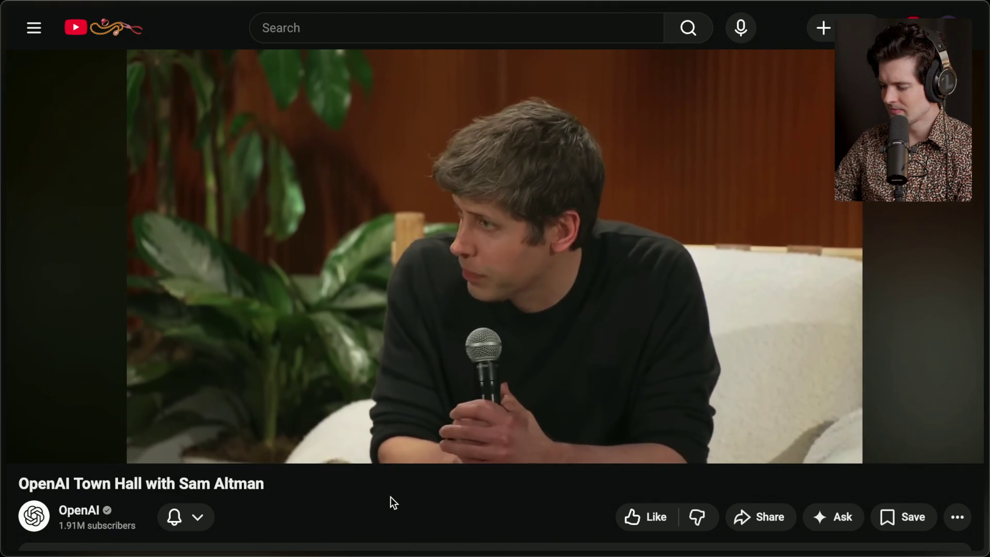
{"action": "key", "text": "space"}
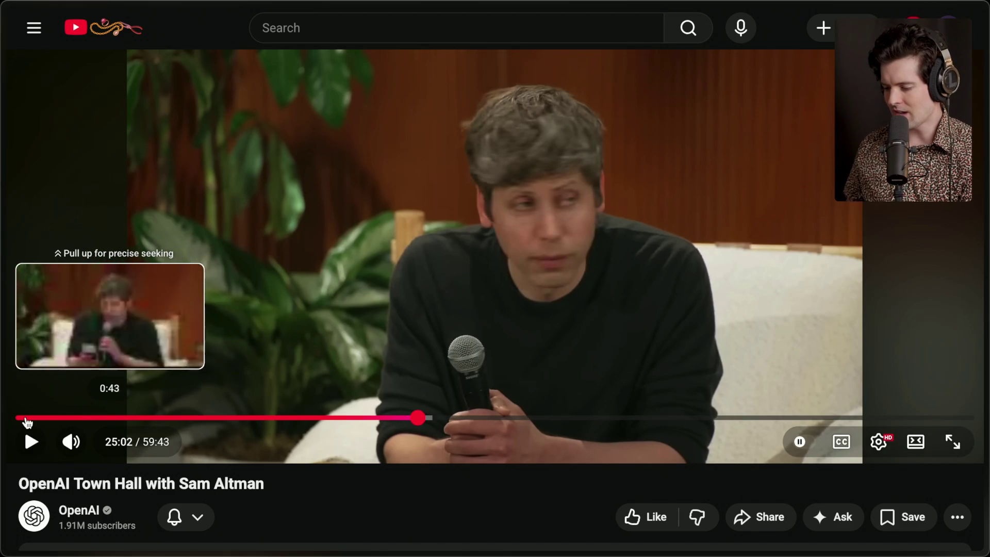
Jump the town hall video back to 2:33 on the seek bar
{"action": "left_click", "coordinate": [57, 418]}
{"action": "left_click", "coordinate": [99, 389]}
Ask the video assistant where Sam discusses models having full computer access, then jump to 38:44
{"action": "key", "text": "k"}
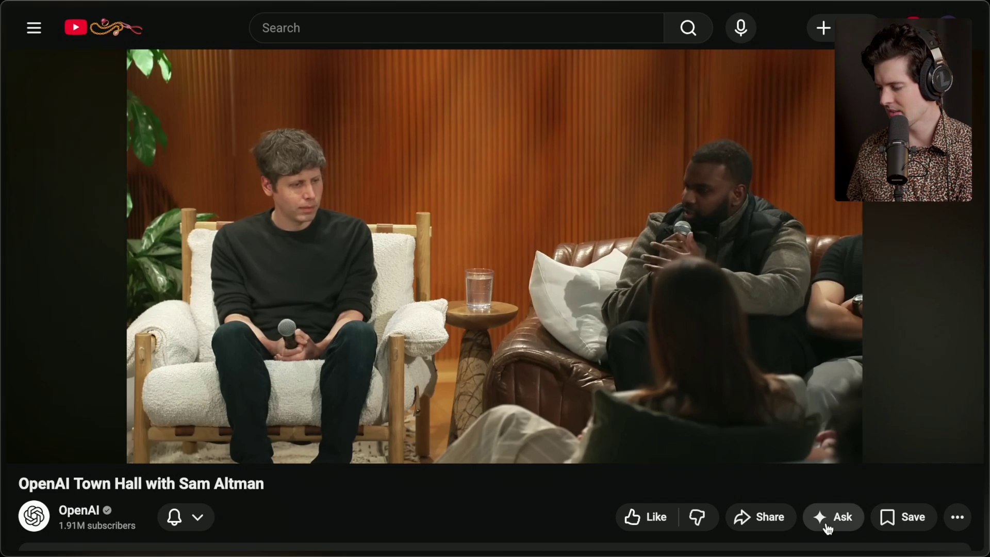
{"action": "left_click", "coordinate": [835, 518]}
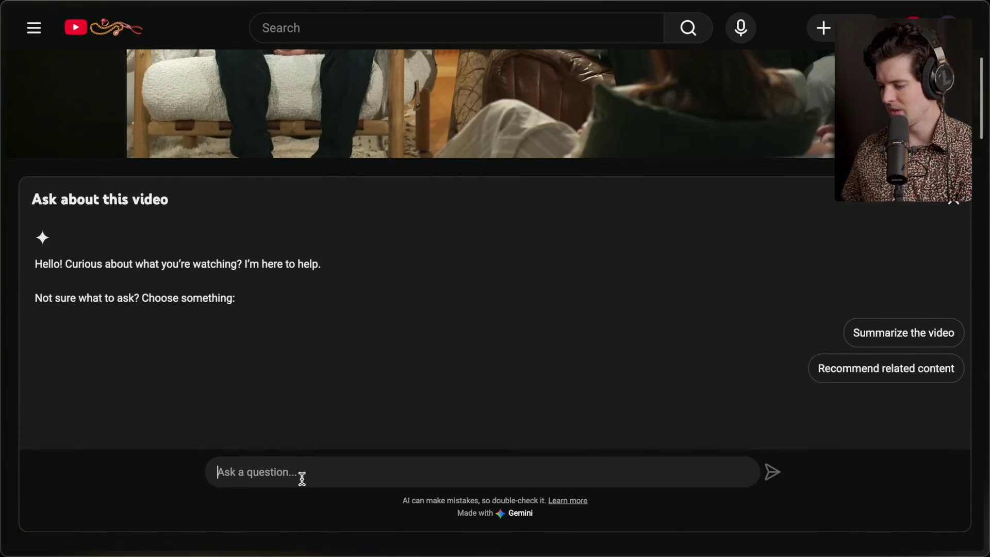
{"action": "type", "text": "Where is the part wher"}
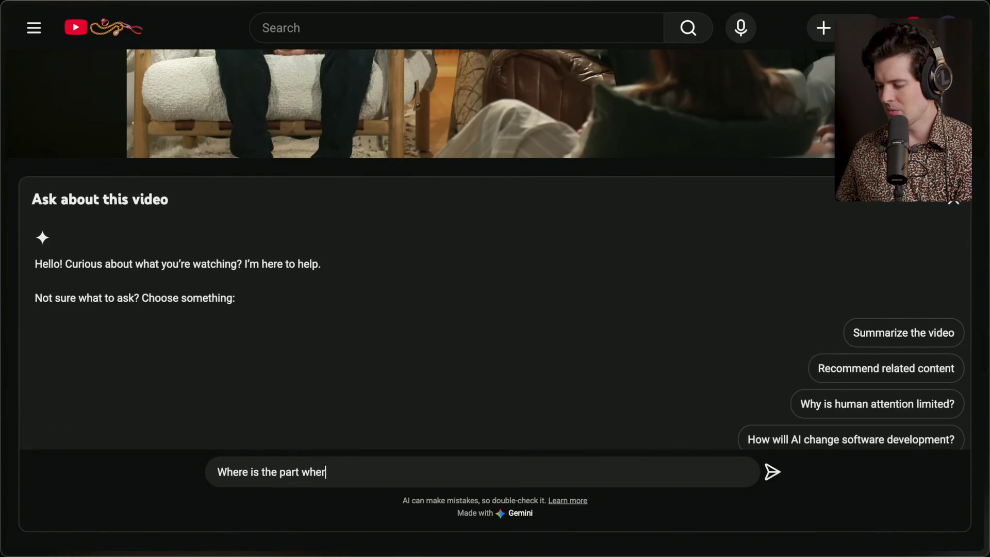
{"action": "type", "text": "talks about"}
{"action": "key", "text": "BackSpace"}
{"action": "key", "text": "BackSpace"}
{"action": "key", "text": "BackSpace"}
{"action": "type", "text": "Sam"}
{"action": "type", "text": " about models have"}
{"action": "key", "text": "BackSpace"}
{"action": "type", "text": "ing ac"}
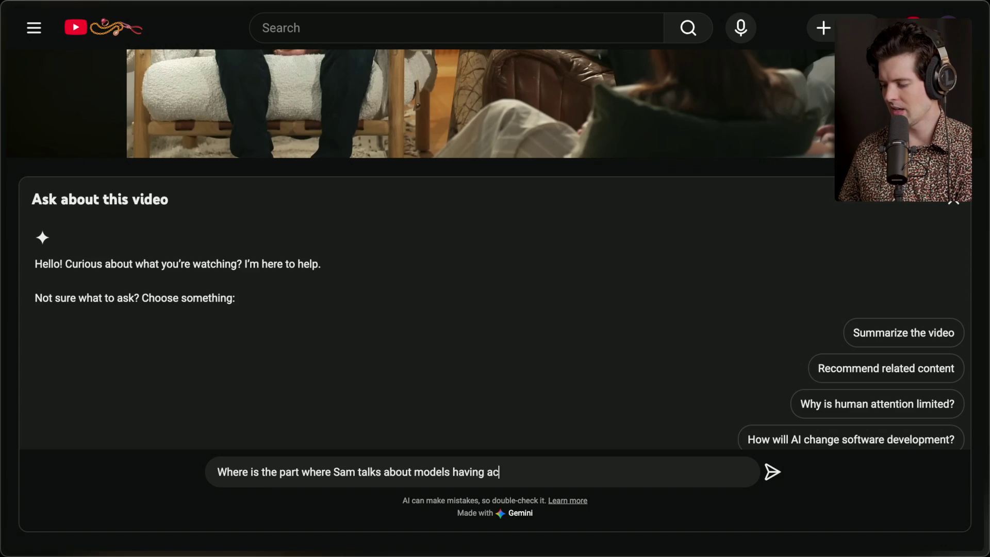
{"action": "type", "text": "o his full computer?"}
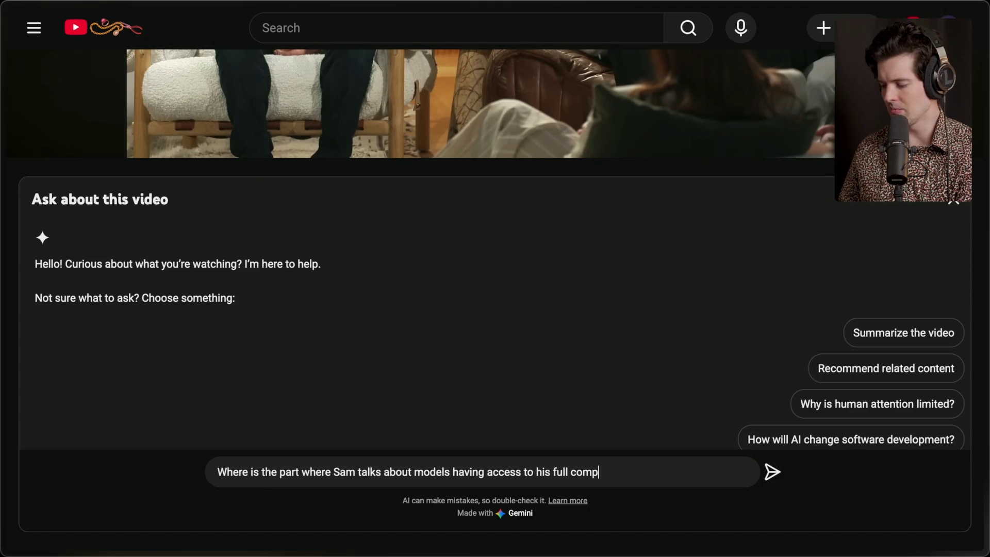
{"action": "key", "text": "Return"}
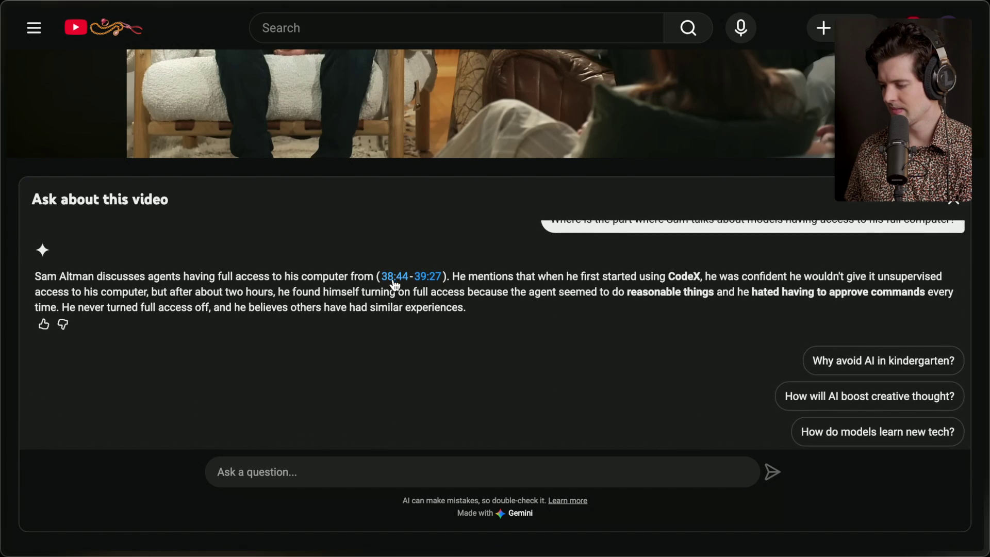
{"action": "left_click", "coordinate": [395, 281]}
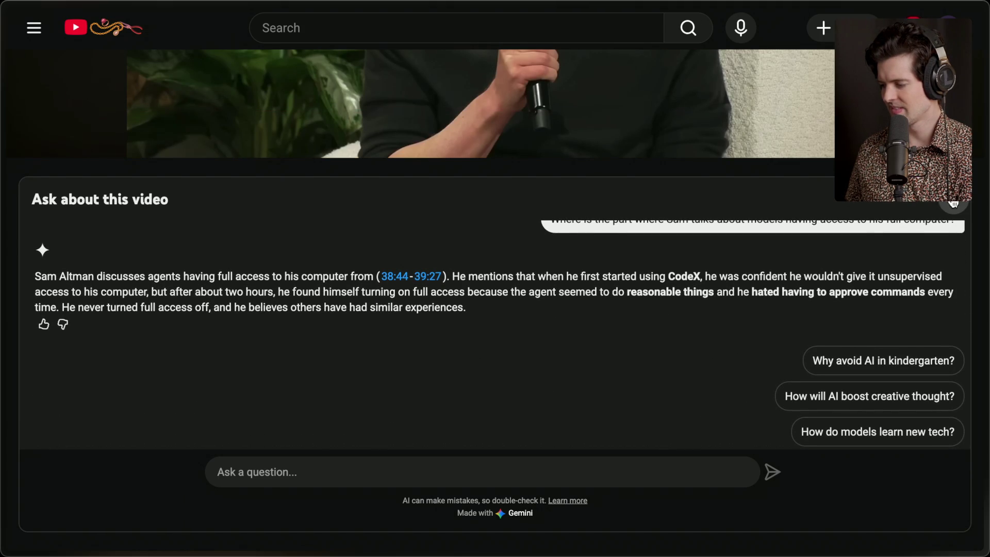
{"action": "scroll", "coordinate": [337, 257], "scroll_direction": "up", "scroll_amount": 2}
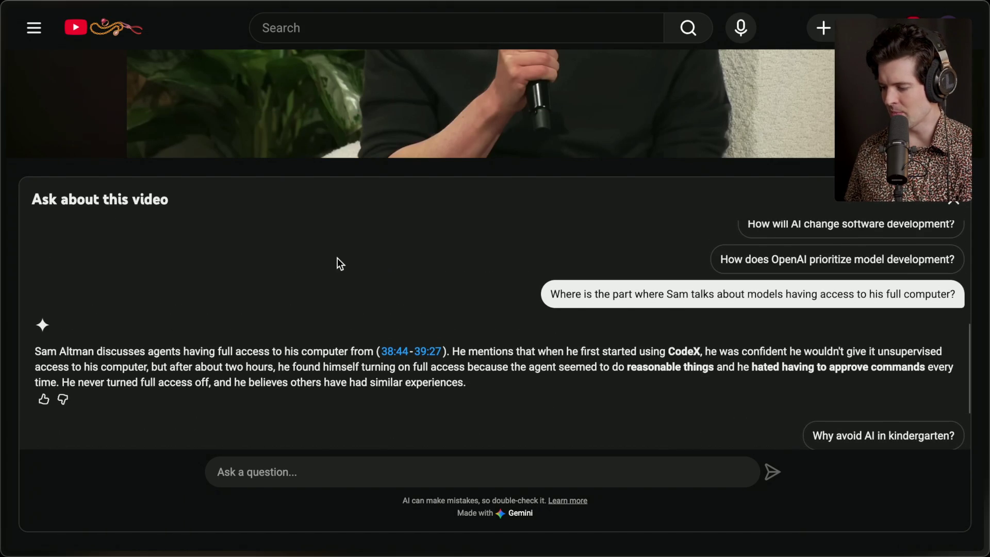
Close the assistant and play the video from about 38 minutes, skipping back a few seconds
{"action": "mouse_move", "coordinate": [986, 187]}
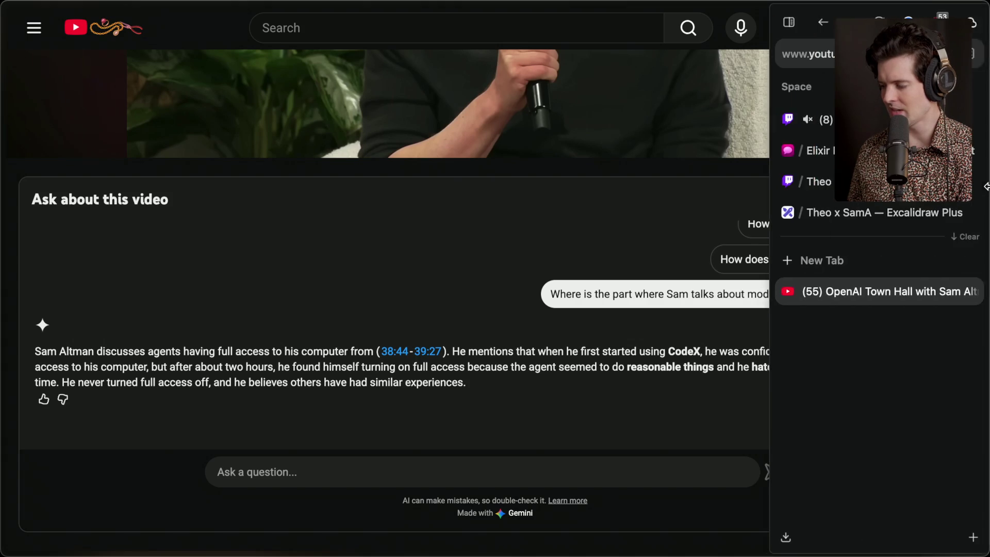
{"action": "left_click", "coordinate": [883, 202]}
{"action": "scroll", "coordinate": [433, 258], "scroll_direction": "up", "scroll_amount": 5}
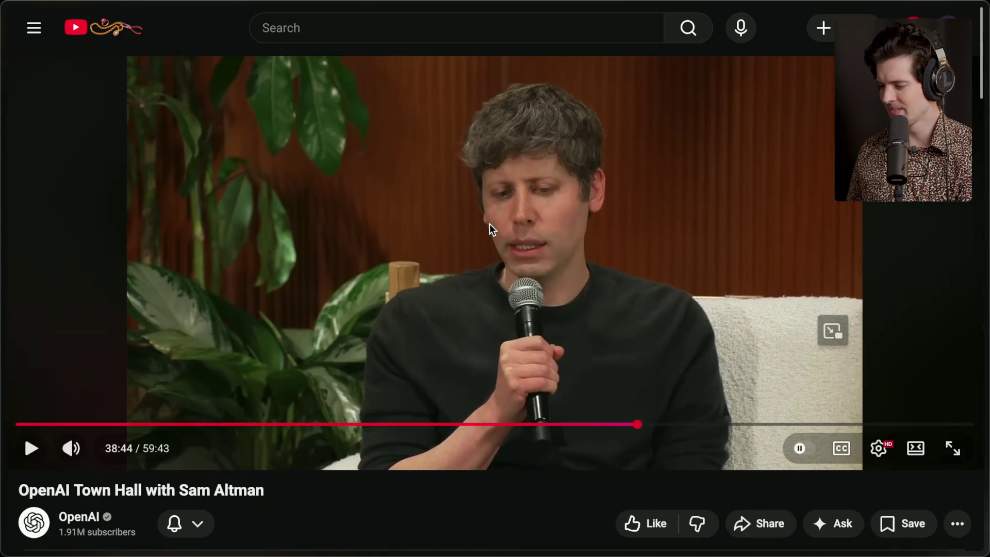
{"action": "left_click", "coordinate": [484, 230]}
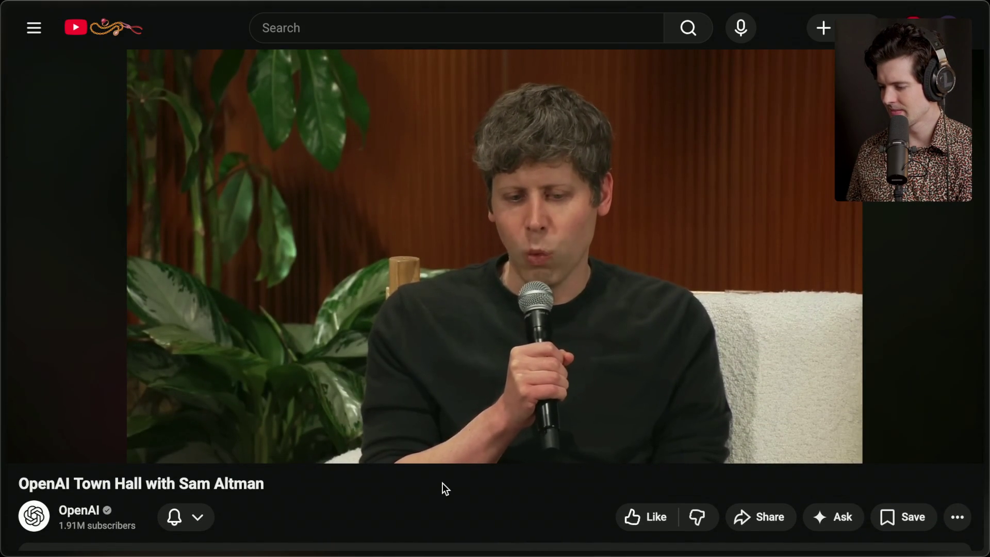
{"action": "key", "text": "Left"}
{"action": "key", "text": "Left"}
{"action": "key", "text": "Left"}
{"action": "key", "text": "Left"}
{"action": "key", "text": "Left"}
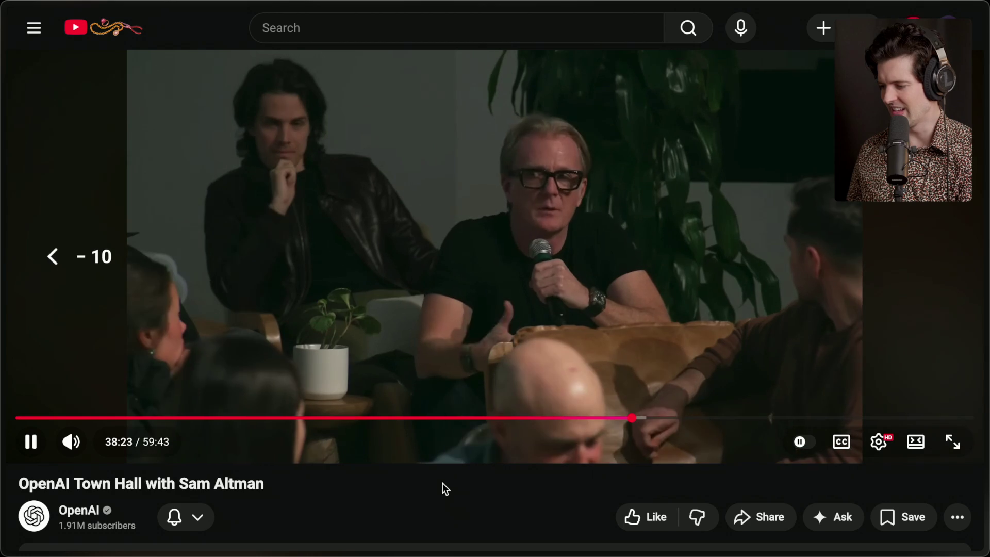
{"action": "left_click", "coordinate": [586, 354]}
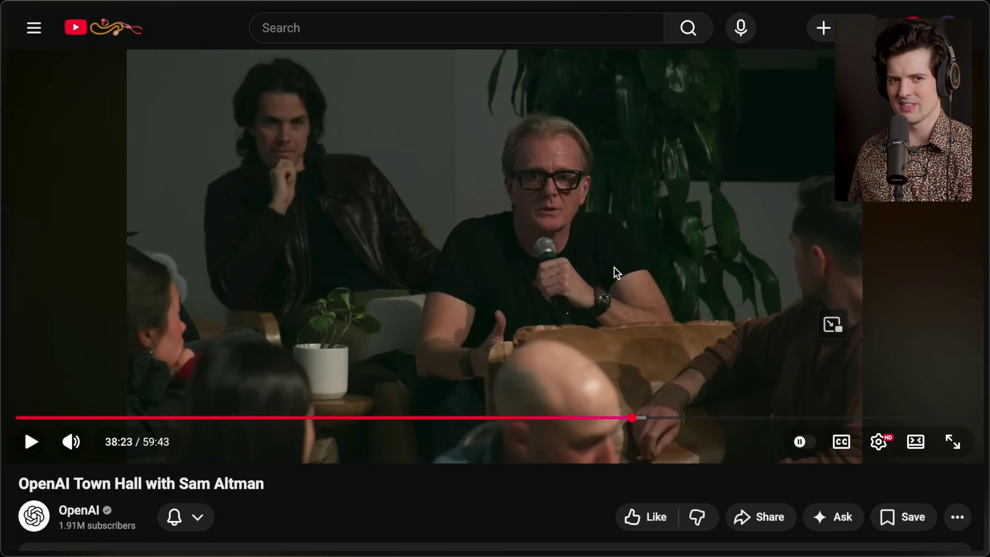
{"action": "left_click", "coordinate": [612, 268]}
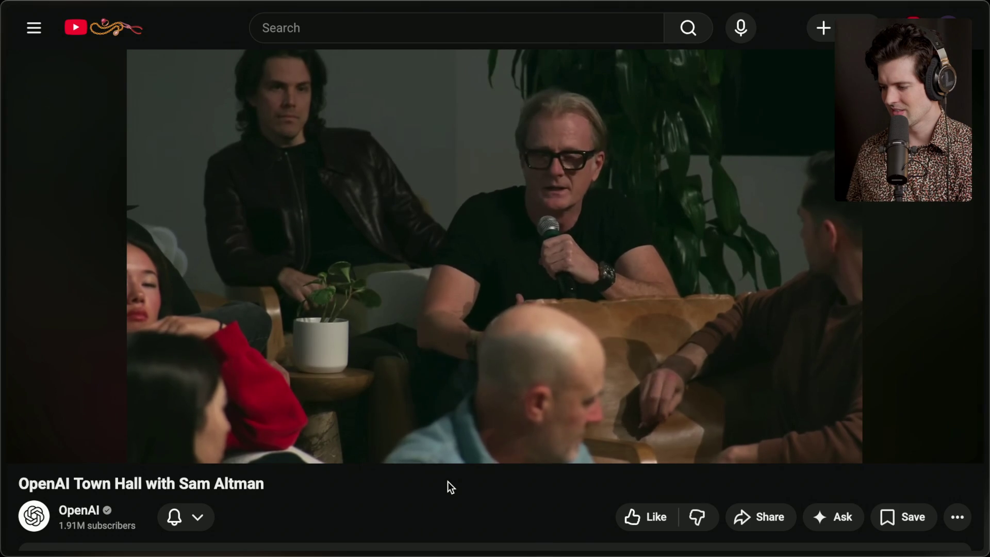
{"action": "key", "text": "Right"}
Bring up Twitch Stream Manager and scroll through the chat and activity feed
{"action": "left_click", "coordinate": [775, 336]}
{"action": "mouse_move", "coordinate": [985, 310]}
{"action": "left_click", "coordinate": [818, 117]}
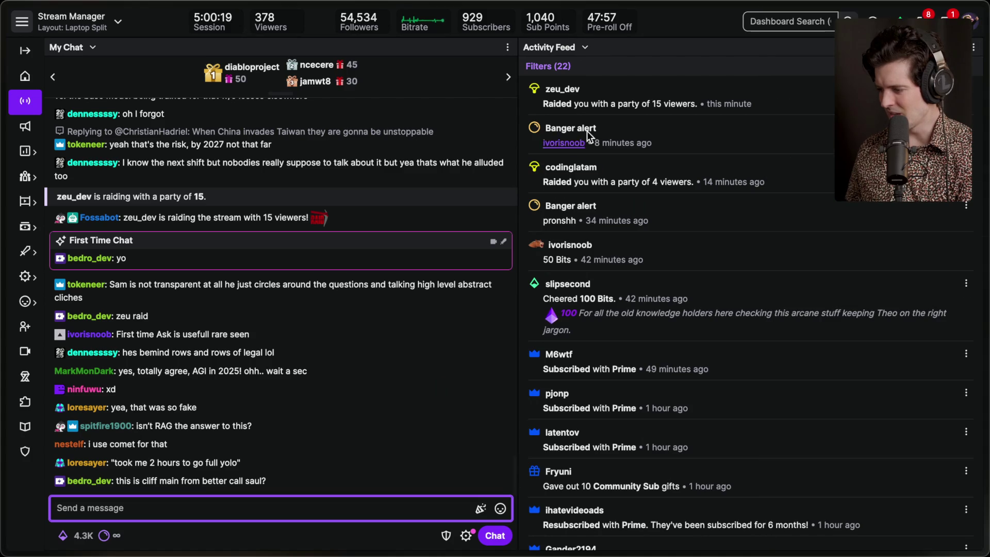
{"action": "left_click", "coordinate": [542, 87]}
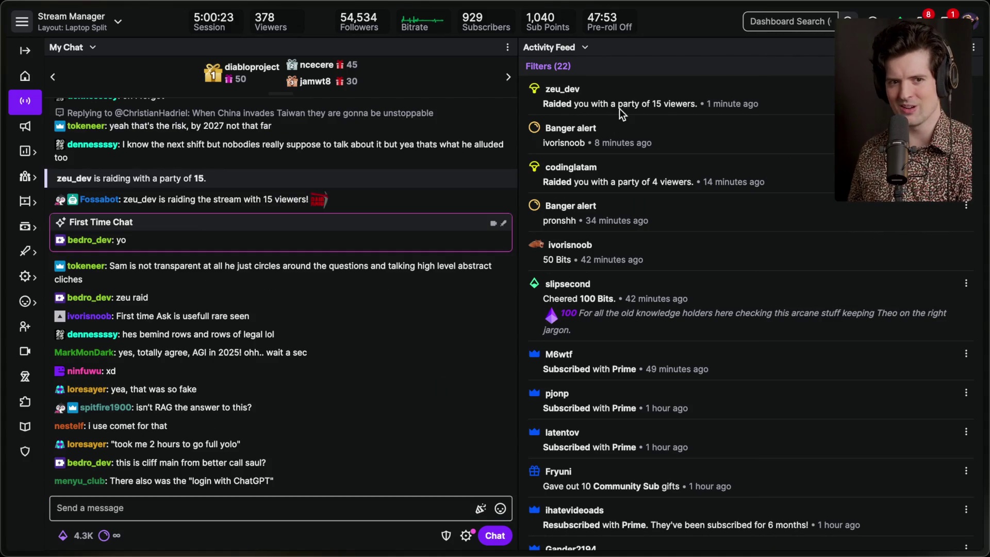
{"action": "scroll", "coordinate": [672, 157], "scroll_direction": "down", "scroll_amount": 1}
{"action": "scroll", "coordinate": [671, 157], "scroll_direction": "up", "scroll_amount": 1}
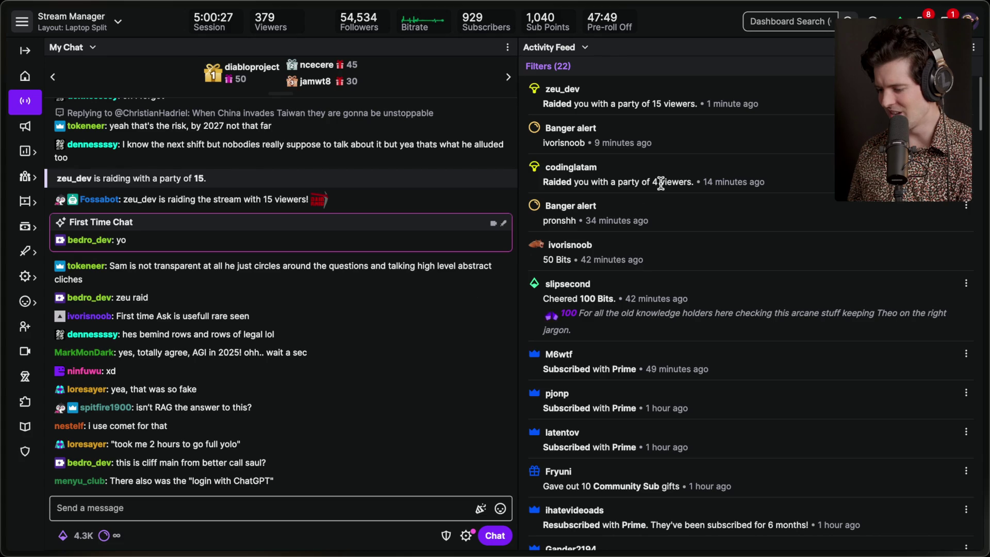
Highlight the chat question about RAG, then return to the OpenAI Town Hall video
{"action": "mouse_move", "coordinate": [986, 253]}
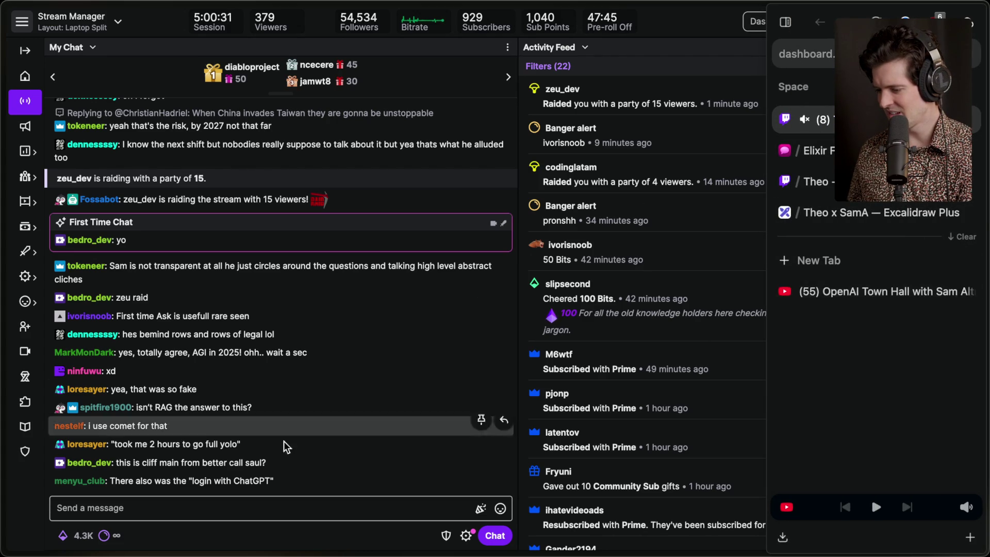
{"action": "triple_click", "coordinate": [182, 408]}
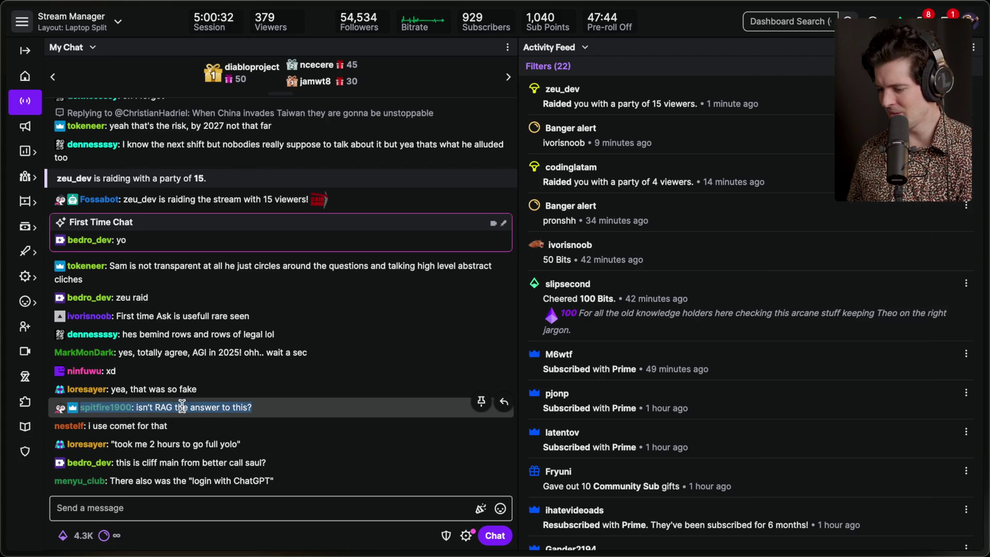
{"action": "left_click", "coordinate": [265, 406]}
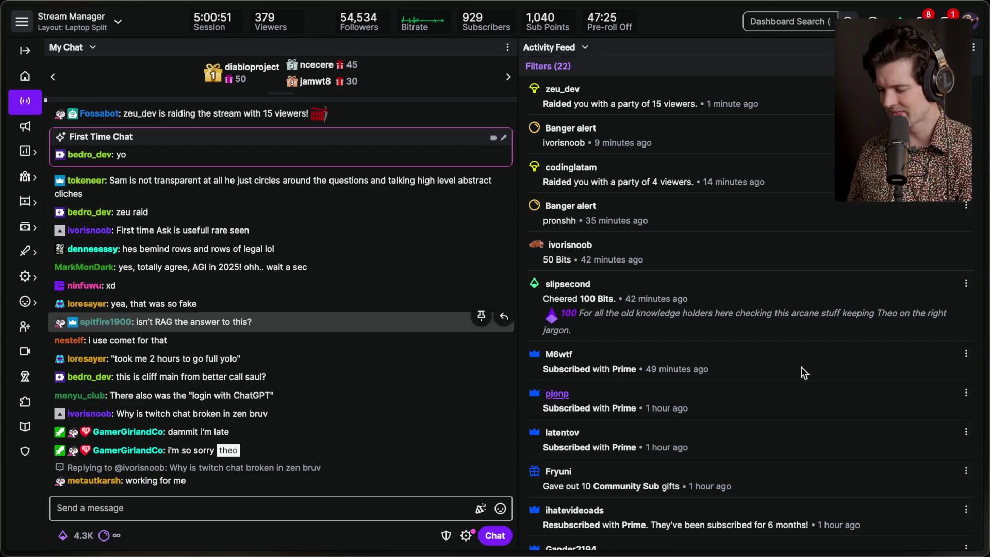
{"action": "mouse_move", "coordinate": [925, 345]}
{"action": "left_click", "coordinate": [887, 289]}
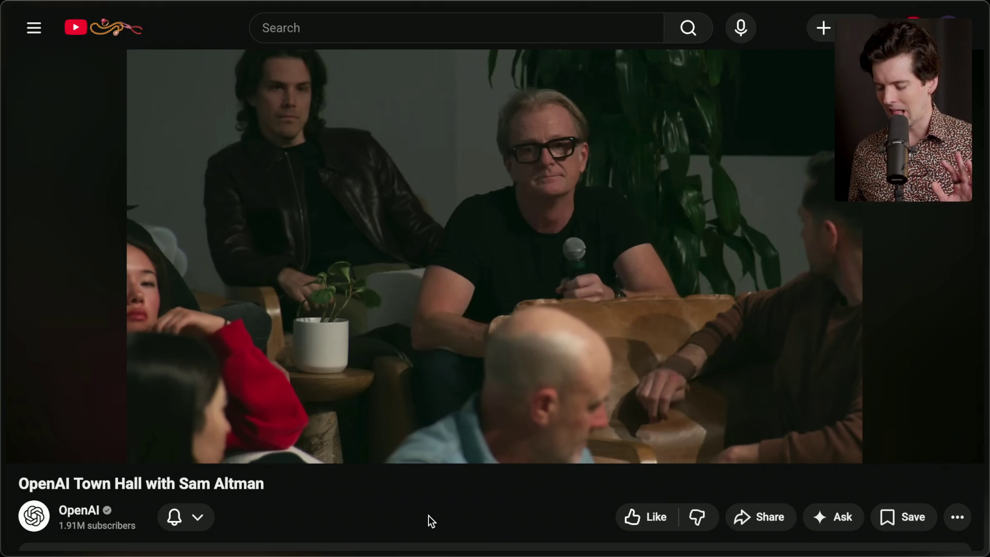
Switch to the Excalidraw 'Theo x SamA' board and select the 'The future of tools' heading
{"action": "scroll", "coordinate": [398, 481], "scroll_direction": "down", "scroll_amount": 1}
{"action": "scroll", "coordinate": [397, 482], "scroll_direction": "up", "scroll_amount": 1}
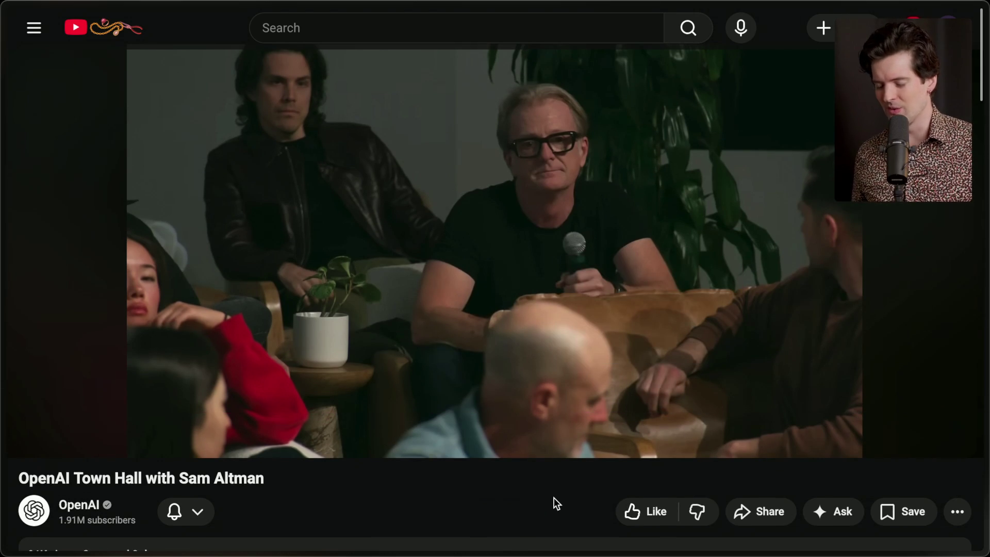
{"action": "mouse_move", "coordinate": [929, 262]}
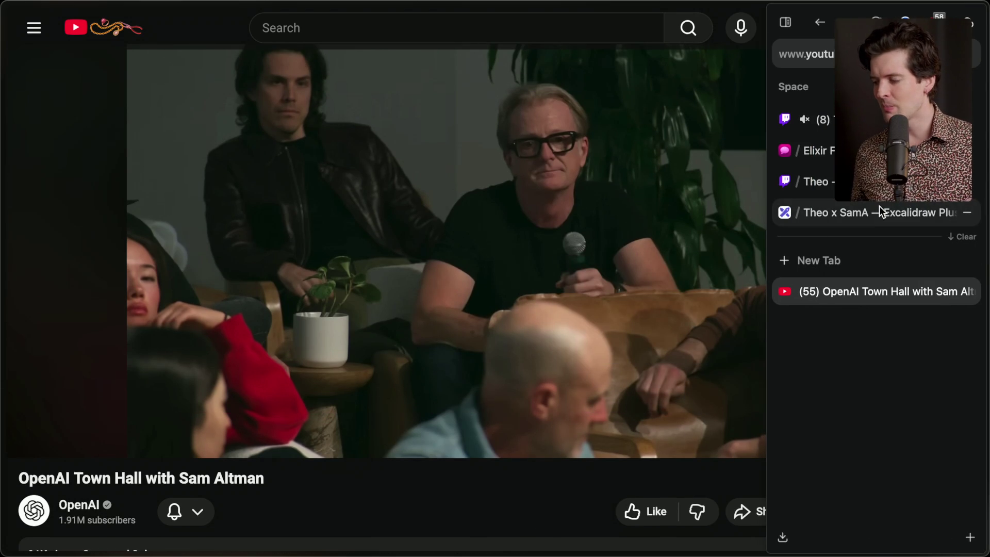
{"action": "left_click", "coordinate": [881, 211]}
{"action": "left_click_drag", "start_coordinate": [640, 262], "coordinate": [296, 49]}
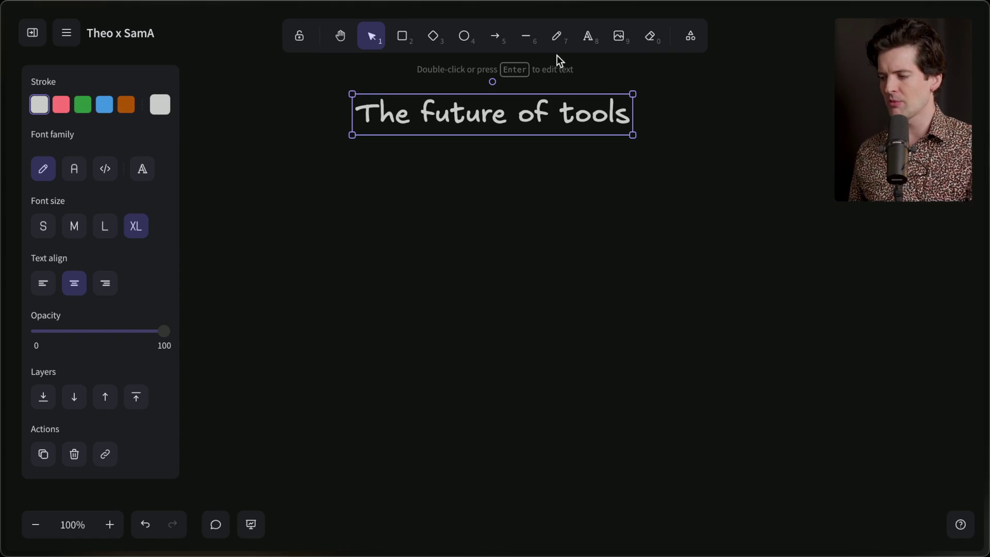
Place an L-size text 'Models can't learn shit.' under the heading and nudge it closer
{"action": "left_click", "coordinate": [587, 37]}
{"action": "left_click", "coordinate": [478, 194]}
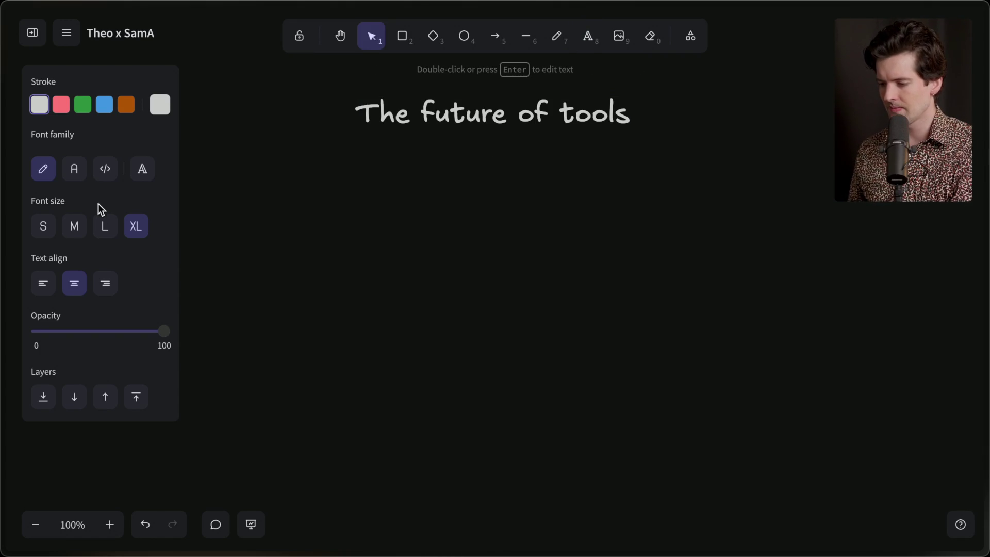
{"action": "left_click", "coordinate": [104, 226]}
{"action": "type", "text": "Models can't learn s"}
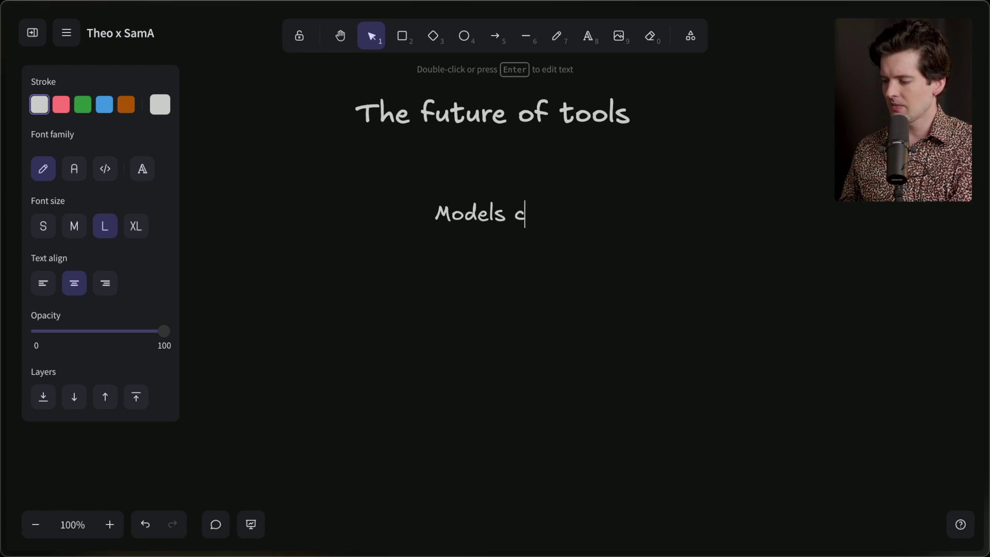
{"action": "type", "text": "hit."}
{"action": "left_click", "coordinate": [243, 354]}
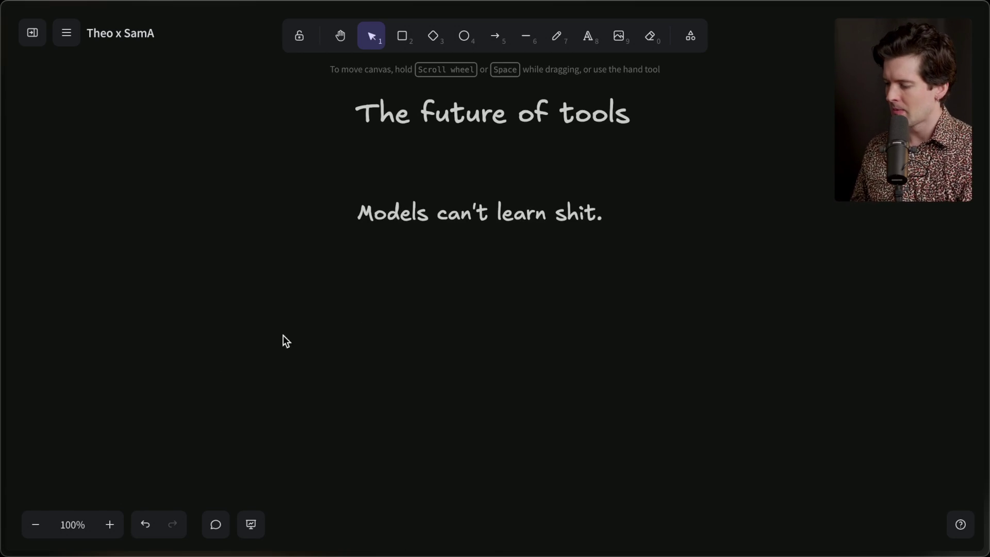
{"action": "left_click_drag", "start_coordinate": [499, 194], "coordinate": [517, 160]}
{"action": "left_click", "coordinate": [493, 235]}
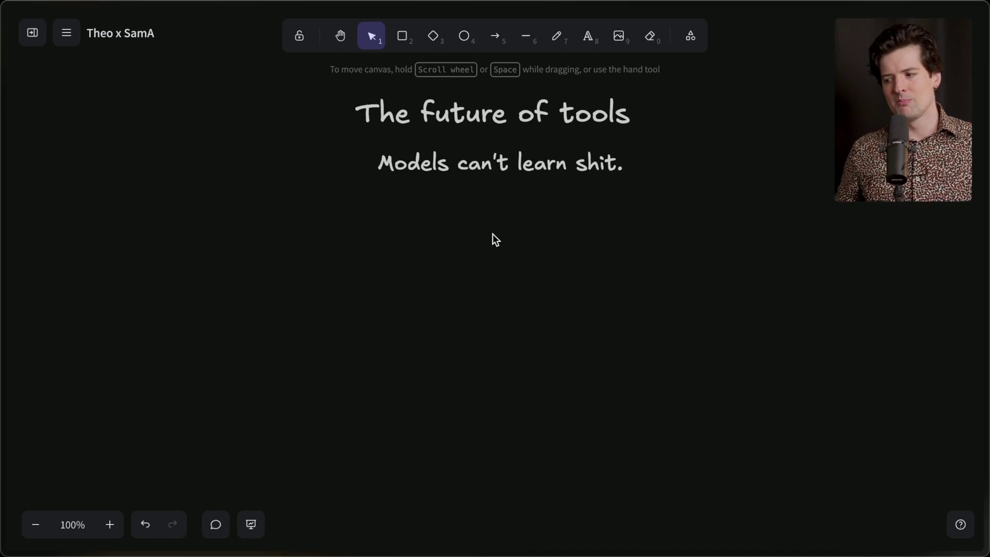
Add a 'T3act' text line lower on the board, fixing its typo, and move it up
{"action": "double_click", "coordinate": [387, 293]}
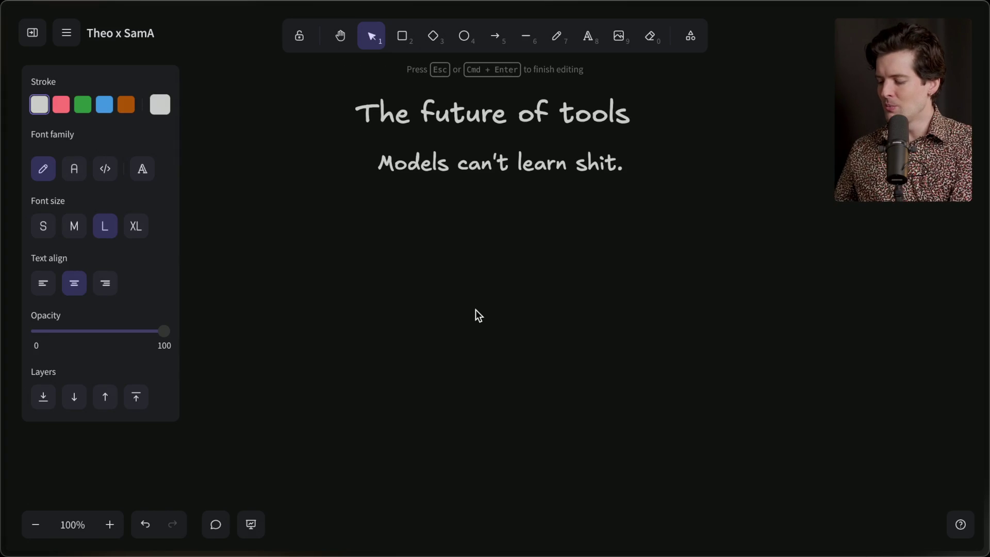
{"action": "type", "text": "Teact"}
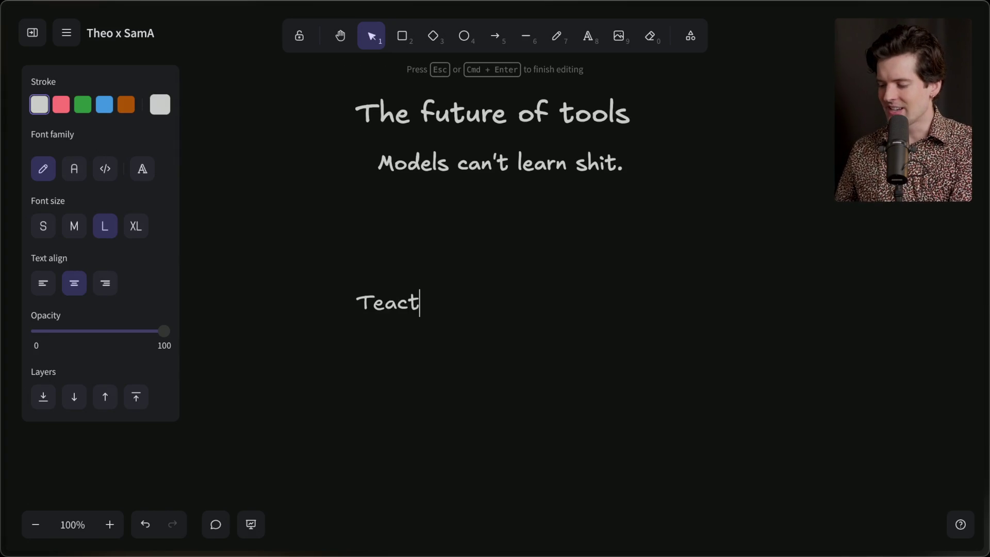
{"action": "left_click_drag", "start_coordinate": [387, 302], "coordinate": [371, 303]}
{"action": "type", "text": "3"}
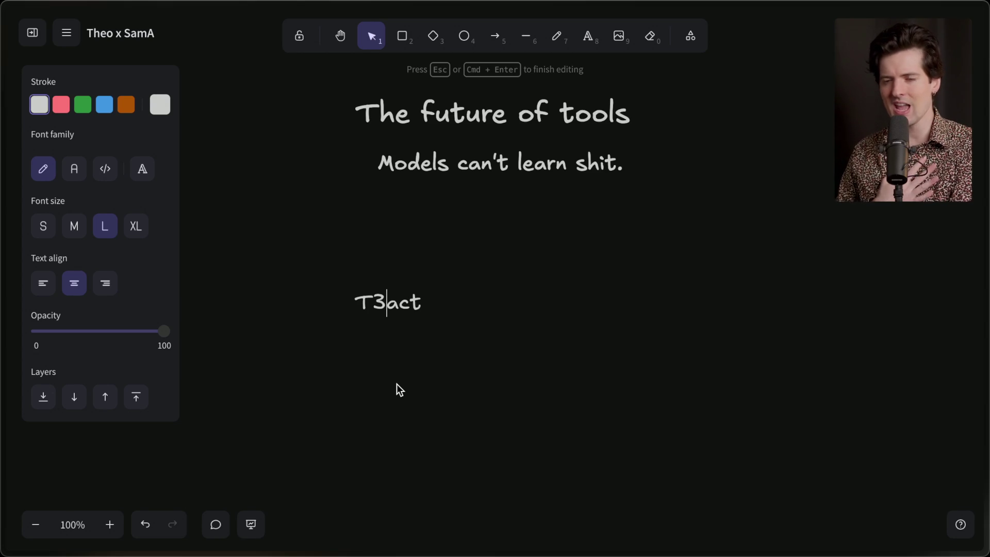
{"action": "left_click", "coordinate": [397, 383]}
{"action": "left_click_drag", "start_coordinate": [393, 302], "coordinate": [393, 268]}
{"action": "left_click", "coordinate": [374, 318]}
Add a ':div:' text below T3act, undo a '<' edit, and move it down-right
{"action": "double_click", "coordinate": [375, 337]}
{"action": "type", "text": "<div>"}
{"action": "key", "text": "ctrl+a"}
{"action": "key", "text": "BackSpace"}
{"action": "type", "text": "div:"}
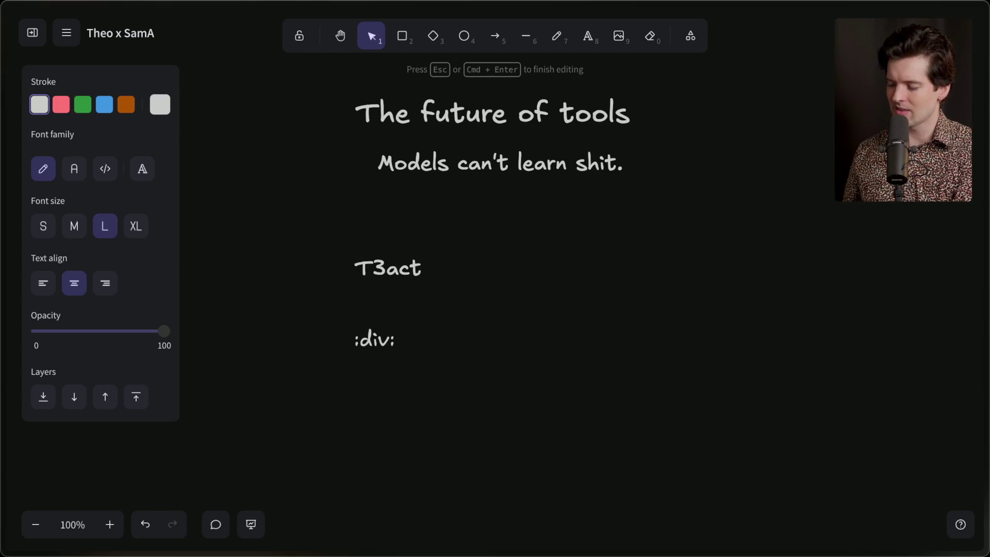
{"action": "left_click_drag", "start_coordinate": [361, 342], "coordinate": [346, 347]}
{"action": "type", "text": "<"}
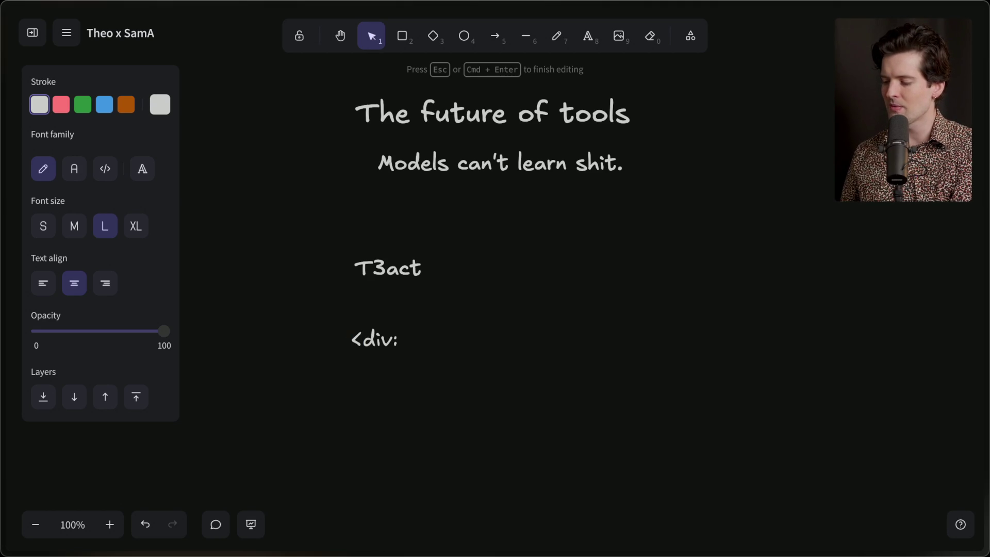
{"action": "key", "text": "super+z"}
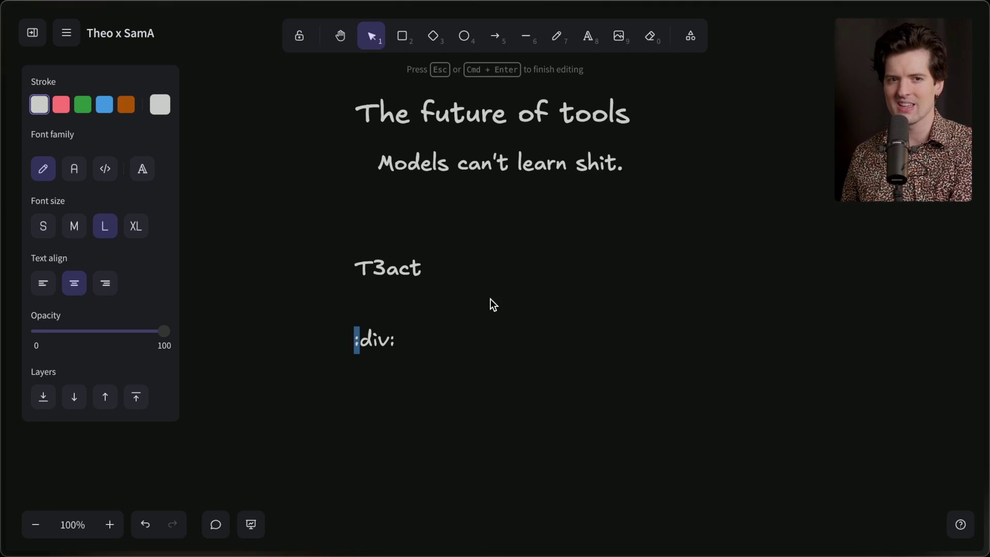
{"action": "left_click", "coordinate": [490, 299]}
{"action": "mouse_move", "coordinate": [349, 341]}
{"action": "left_mouse_down"}
{"action": "mouse_move", "coordinate": [457, 353]}
{"action": "mouse_move", "coordinate": [501, 330]}
{"action": "mouse_move", "coordinate": [491, 329]}
{"action": "left_mouse_up"}
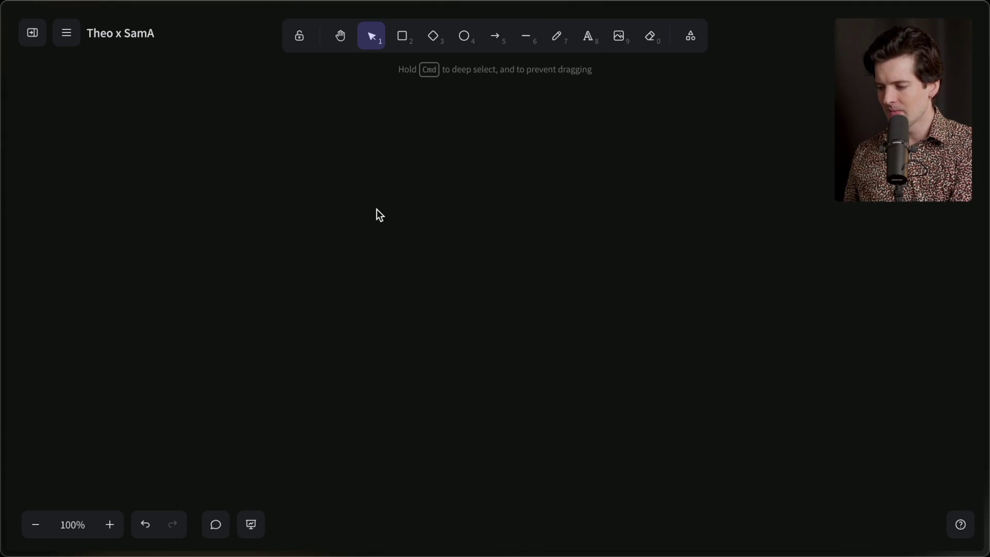
Write '<div>' with a tab-indented 'hello' on the next line and left-align it
{"action": "double_click", "coordinate": [377, 219]}
{"action": "type", "text": "<div>"}
{"action": "key", "text": "Return"}
{"action": "key", "text": "Tab"}
{"action": "type", "text": "hello"}
{"action": "key", "text": "ctrl+a"}
{"action": "key", "text": "ctrl+c"}
{"action": "left_click", "coordinate": [43, 283]}
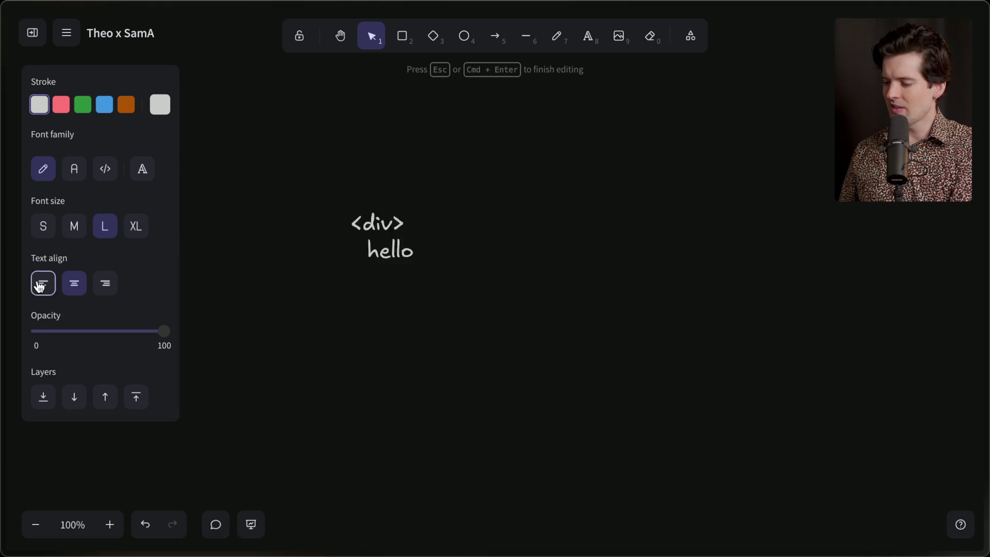
Search 'tokenize', open OpenAI's Tokenizer page and paste the <div> hello snippet in
{"action": "key", "text": "ctrl+t"}
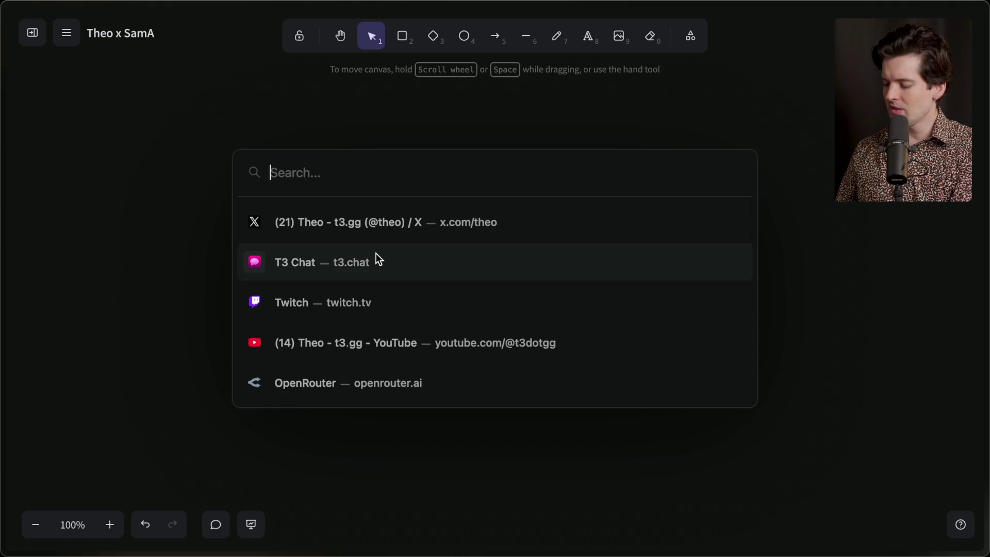
{"action": "type", "text": "toek"}
{"action": "key", "text": "BackSpace"}
{"action": "key", "text": "BackSpace"}
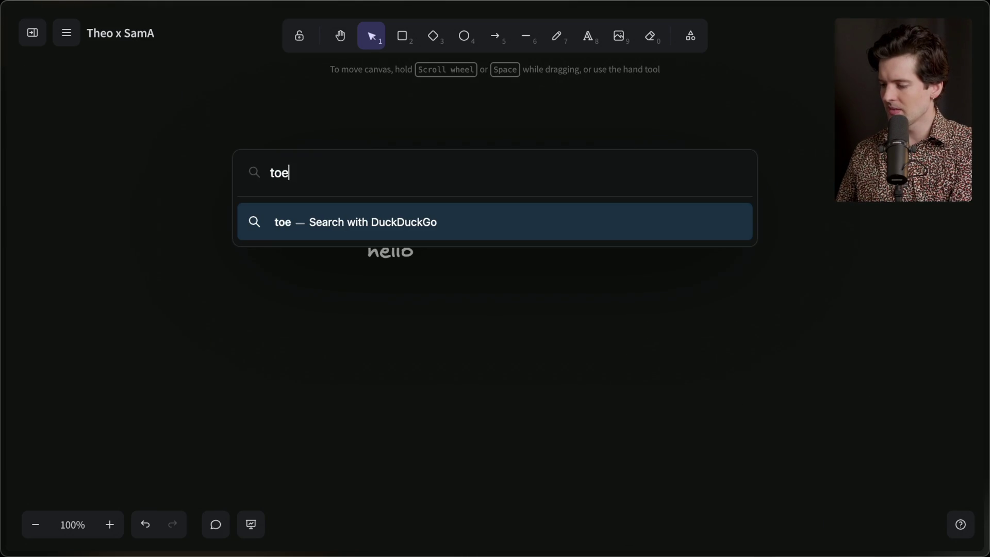
{"action": "type", "text": "kenize"}
{"action": "key", "text": "Return"}
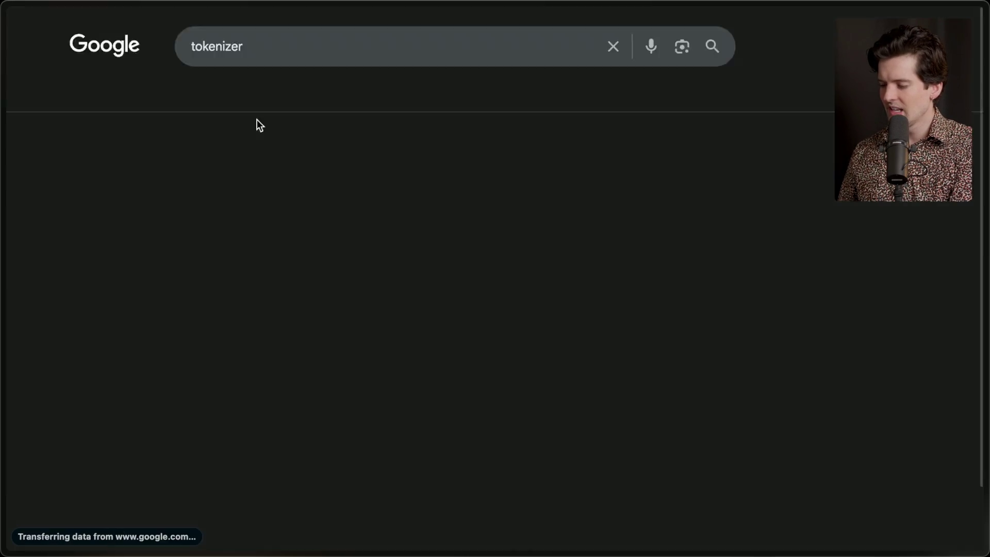
{"action": "left_click", "coordinate": [159, 175]}
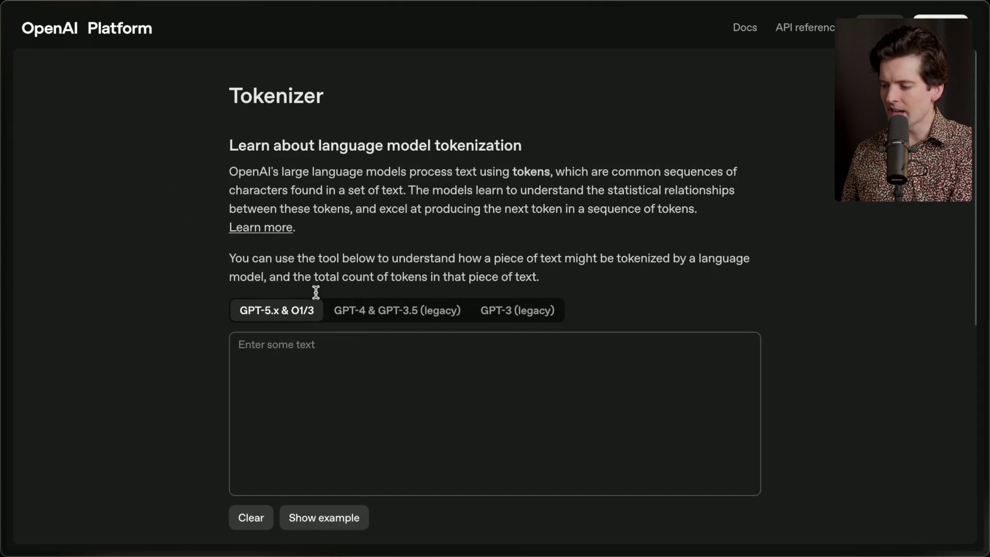
{"action": "left_click", "coordinate": [346, 347]}
{"action": "key", "text": "ctrl+v"}
Scroll the Tokenizer page to review the 4-token, 14-character result for the snippet
{"action": "scroll", "coordinate": [347, 356], "scroll_direction": "down", "scroll_amount": 2}
{"action": "scroll", "coordinate": [346, 355], "scroll_direction": "down", "scroll_amount": 5}
{"action": "scroll", "coordinate": [346, 355], "scroll_direction": "up", "scroll_amount": 2}
{"action": "scroll", "coordinate": [347, 354], "scroll_direction": "down", "scroll_amount": 2}
{"action": "scroll", "coordinate": [279, 232], "scroll_direction": "up", "scroll_amount": 1}
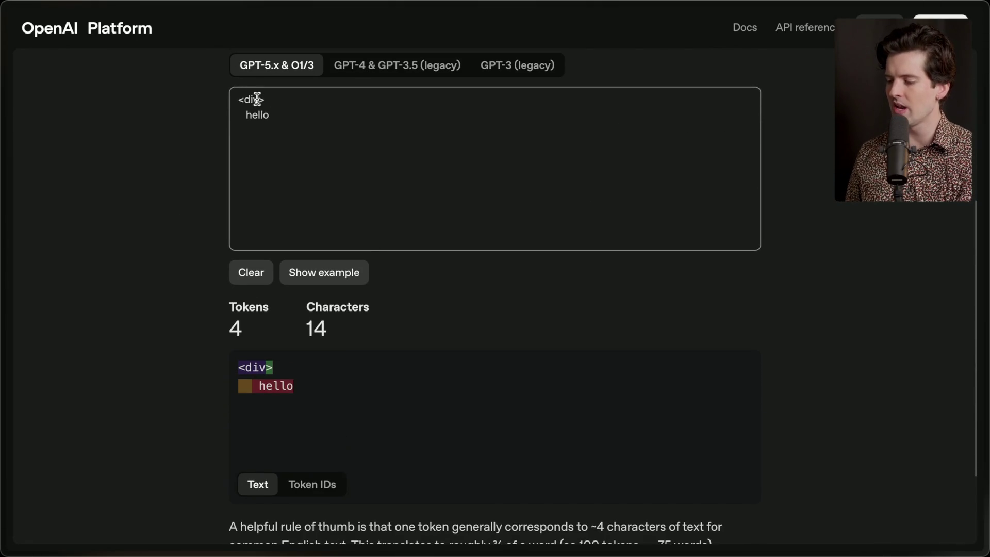
Temporarily add ' world' after hello and a '</div>' line, then delete them again
{"action": "mouse_move", "coordinate": [236, 100]}
{"action": "left_mouse_down"}
{"action": "mouse_move", "coordinate": [287, 100]}
{"action": "mouse_move", "coordinate": [283, 117]}
{"action": "left_mouse_up"}
{"action": "left_click", "coordinate": [245, 118]}
{"action": "left_click", "coordinate": [283, 118]}
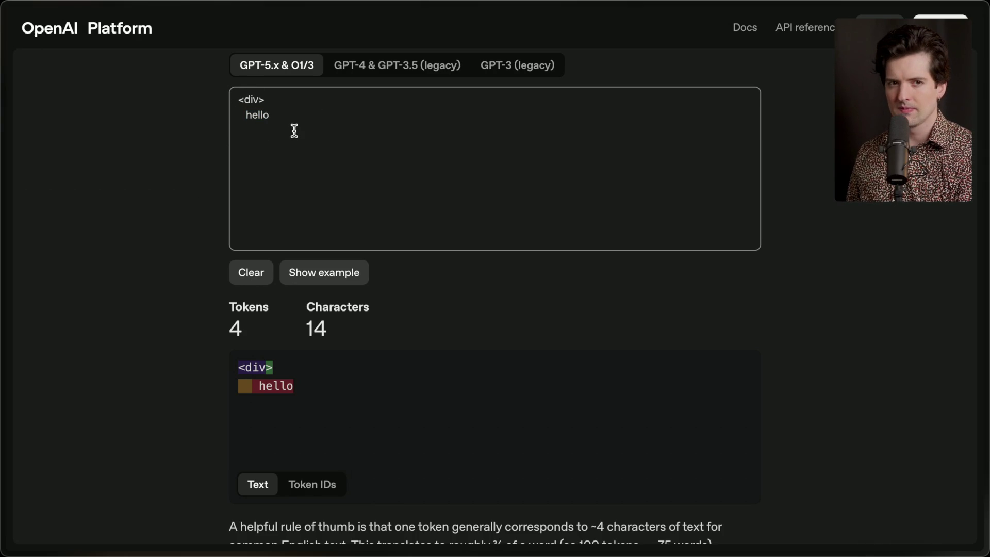
{"action": "type", "text": " world"}
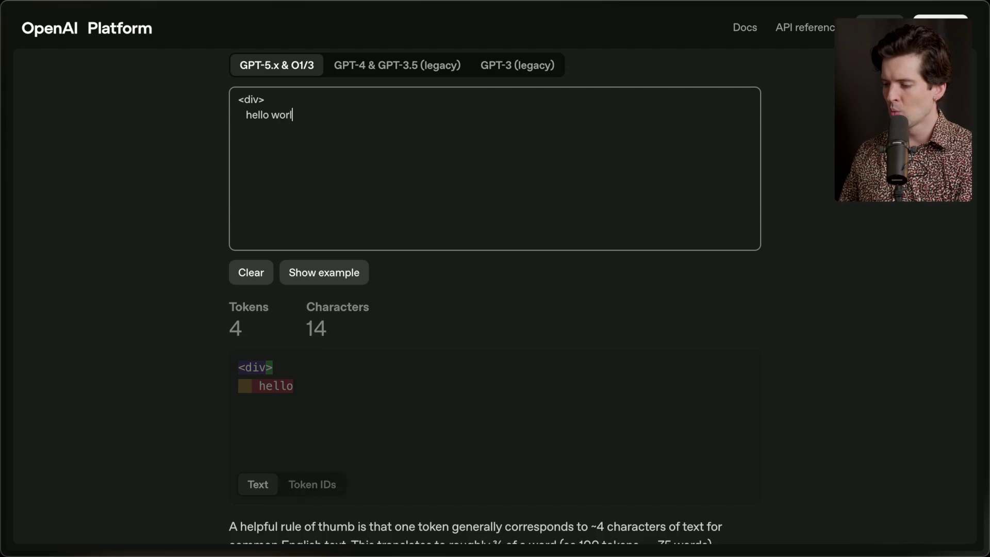
{"action": "key", "text": "Return"}
{"action": "type", "text": "</div>"}
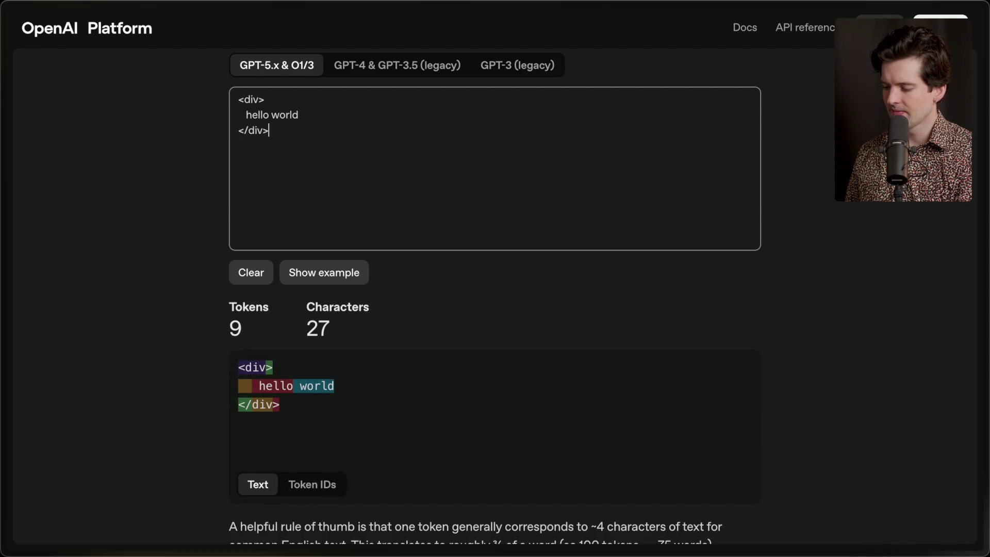
{"action": "left_click_drag", "start_coordinate": [269, 115], "coordinate": [284, 152]}
{"action": "key", "text": "BackSpace"}
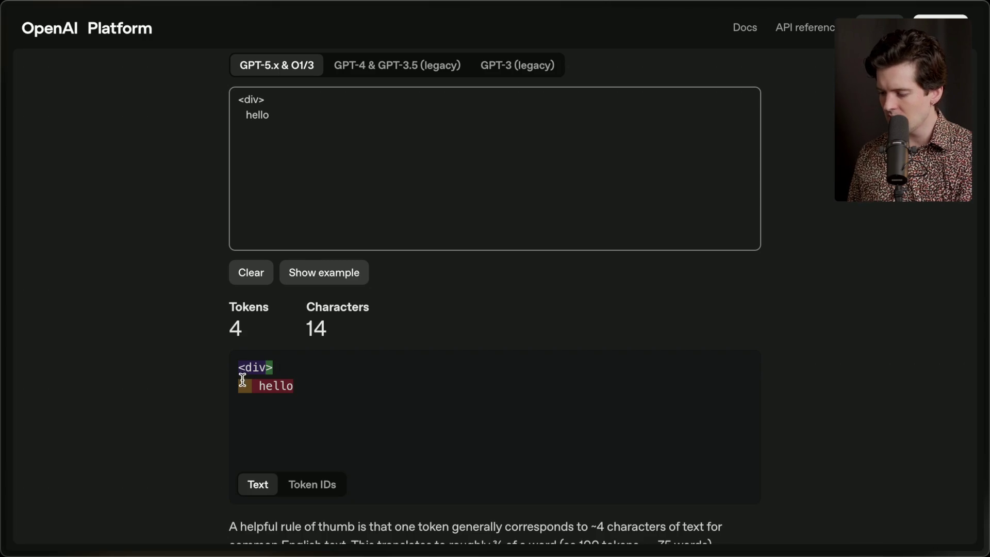
Highlight the '<div' token and the indentation whitespace token in the breakdown
{"action": "left_click_drag", "start_coordinate": [238, 367], "coordinate": [269, 367]}
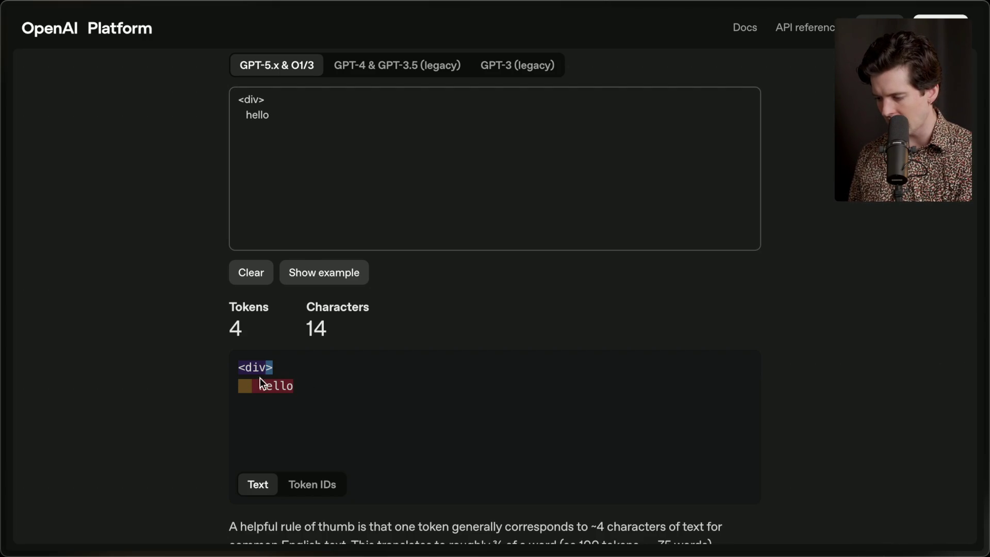
{"action": "left_click_drag", "start_coordinate": [250, 386], "coordinate": [280, 386]}
{"action": "left_click", "coordinate": [311, 386]}
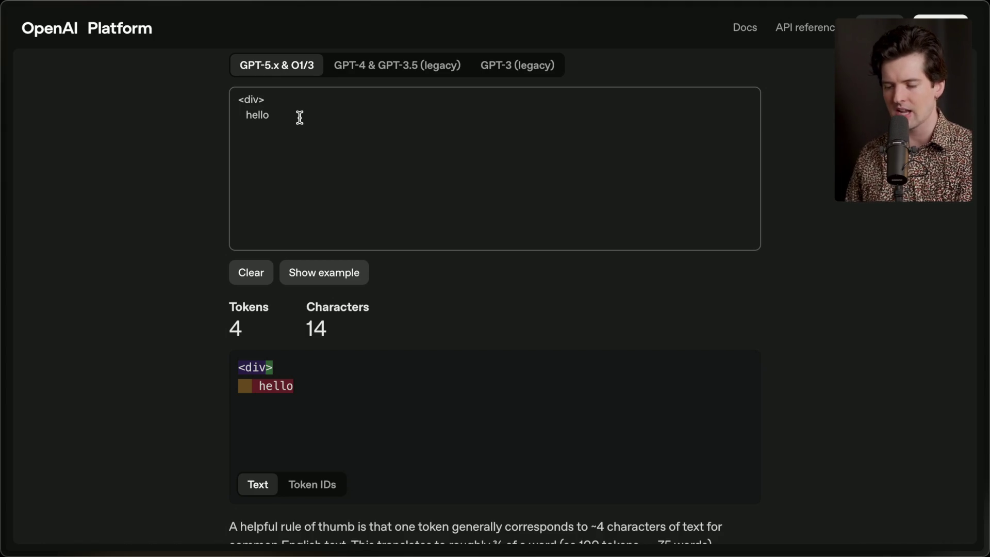
Try 'world' after hello, remove it, and add '</div>' on a new third line
{"action": "left_click_drag", "start_coordinate": [236, 96], "coordinate": [292, 121]}
{"action": "left_click", "coordinate": [292, 122]}
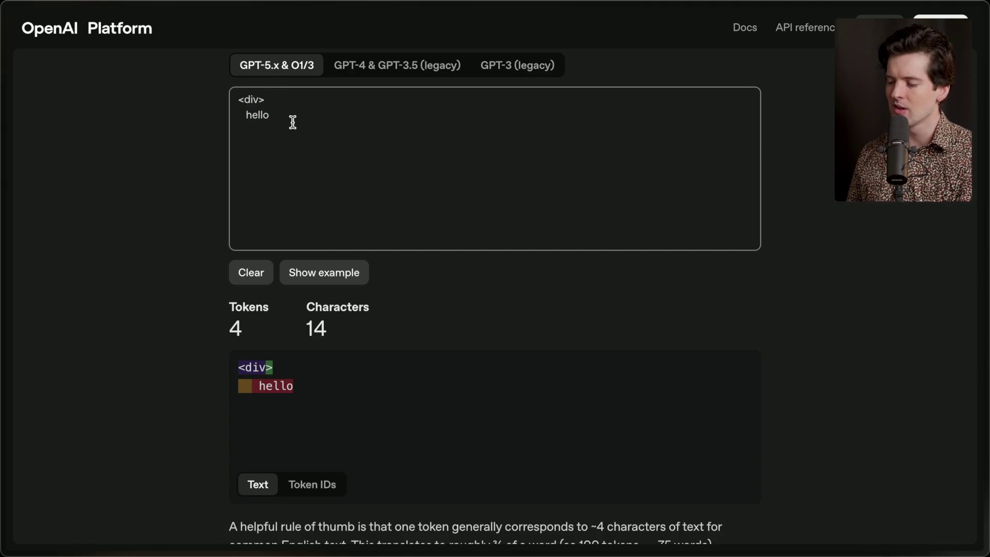
{"action": "type", "text": " world"}
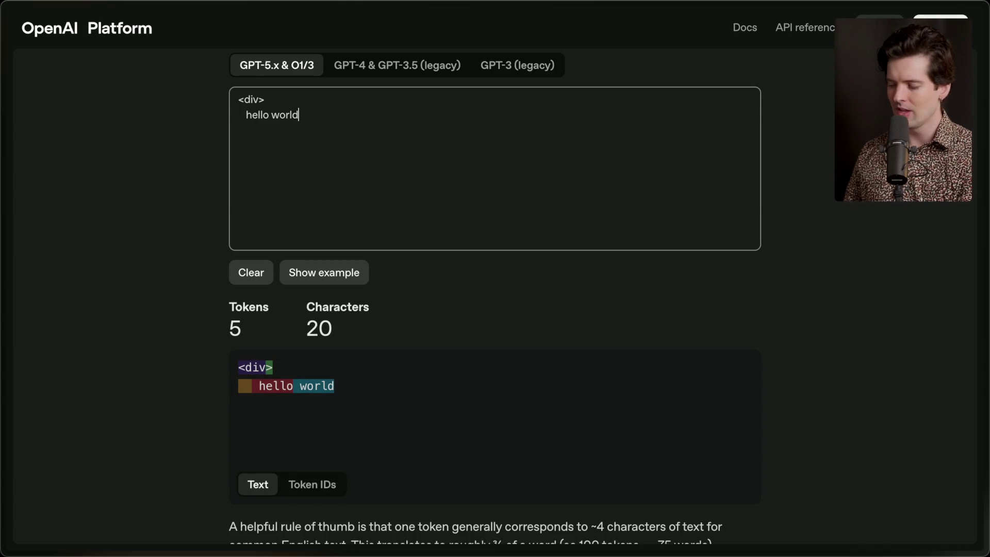
{"action": "key", "text": "BackSpace"}
{"action": "key", "text": "BackSpace"}
{"action": "key", "text": "BackSpace"}
{"action": "key", "text": "Return"}
{"action": "type", "text": "</div>"}
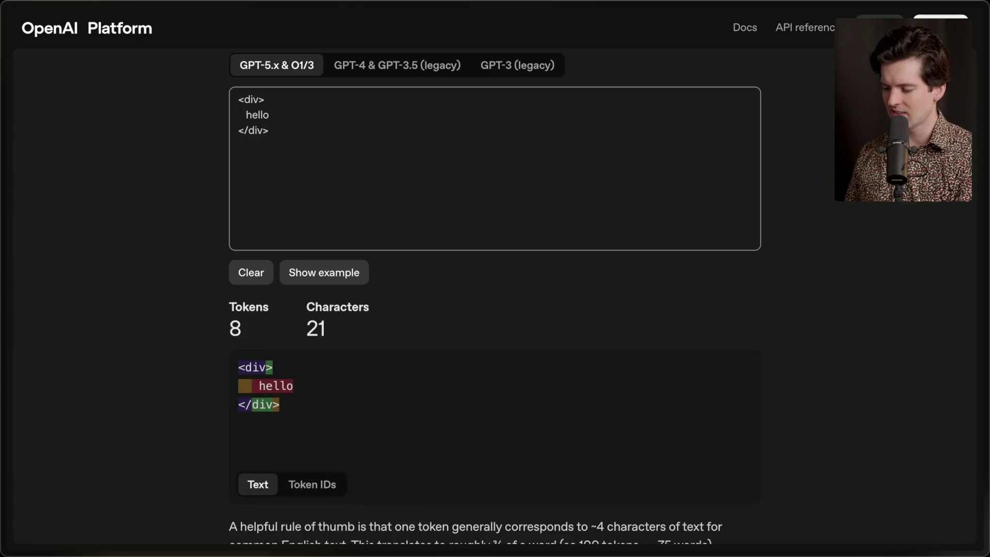
Delete 'div>' to check the '</' token in the breakdown, then undo the deletion
{"action": "triple_click", "coordinate": [246, 404]}
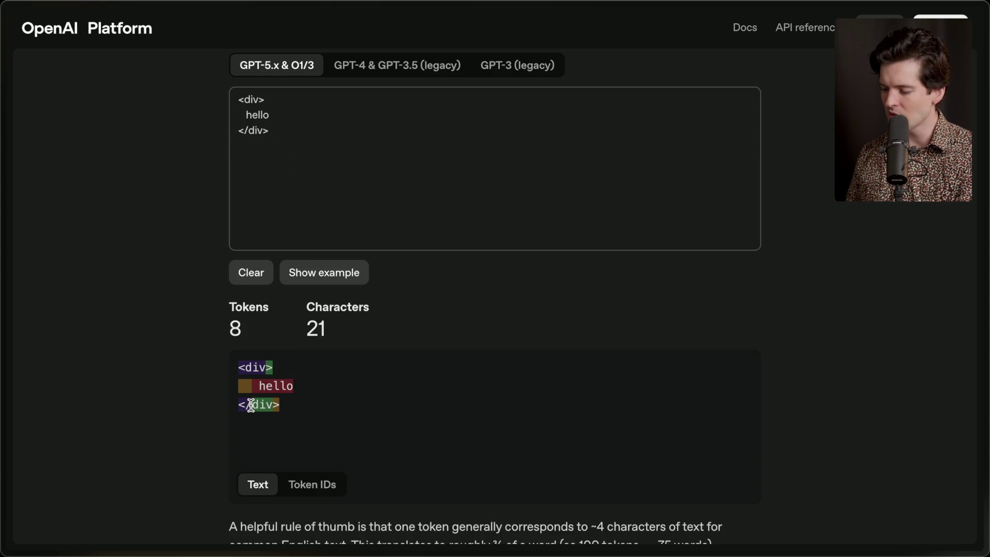
{"action": "left_click_drag", "start_coordinate": [249, 130], "coordinate": [305, 131]}
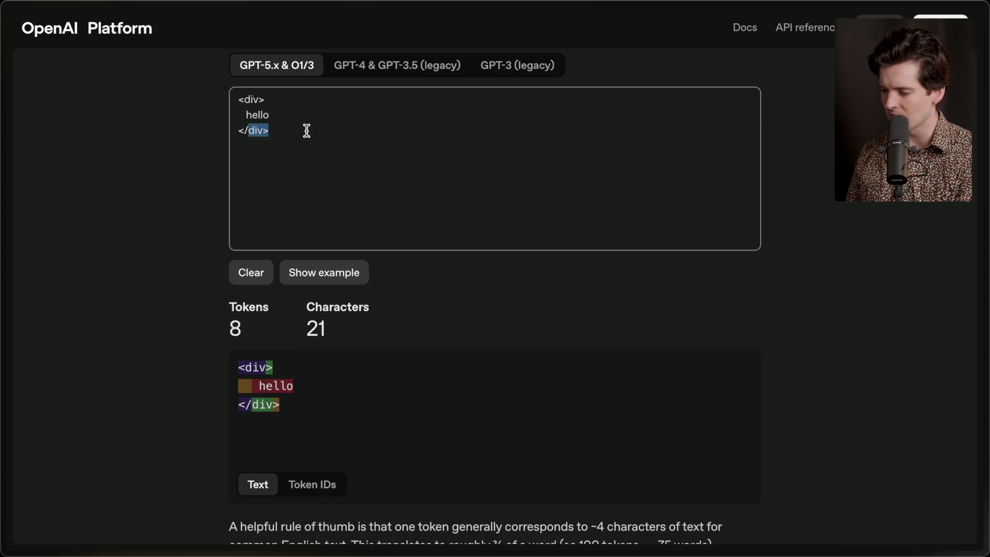
{"action": "key", "text": "BackSpace"}
{"action": "left_click", "coordinate": [255, 411]}
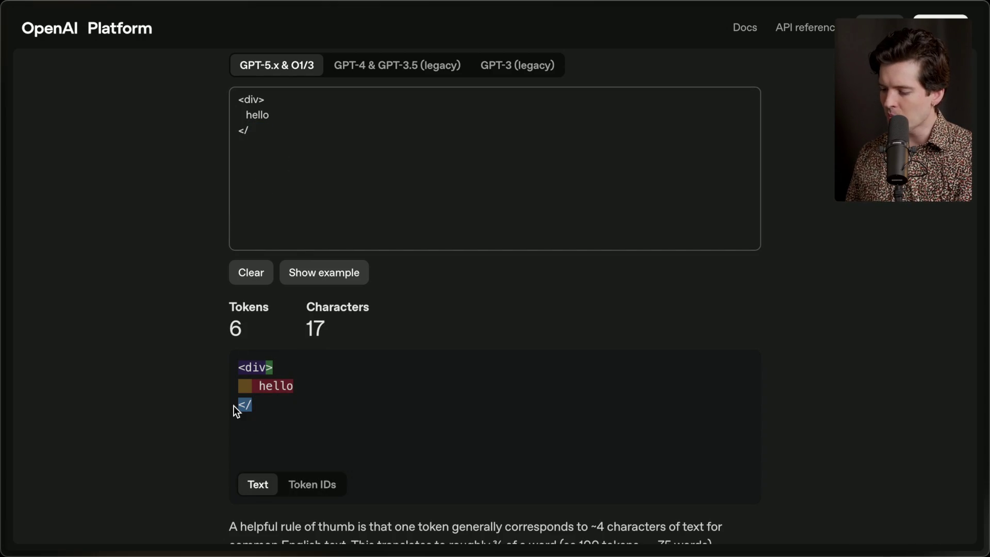
{"action": "left_click", "coordinate": [296, 153]}
{"action": "key", "text": "ctrl+z"}
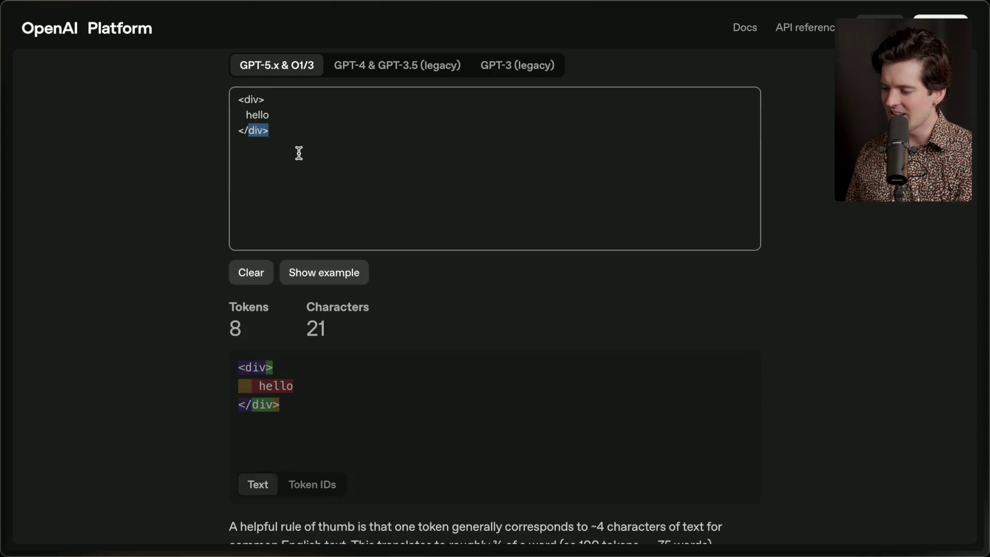
Rewrite the third line as '</' alone, leaving 6 tokens and 17 characters
{"action": "left_click", "coordinate": [254, 130]}
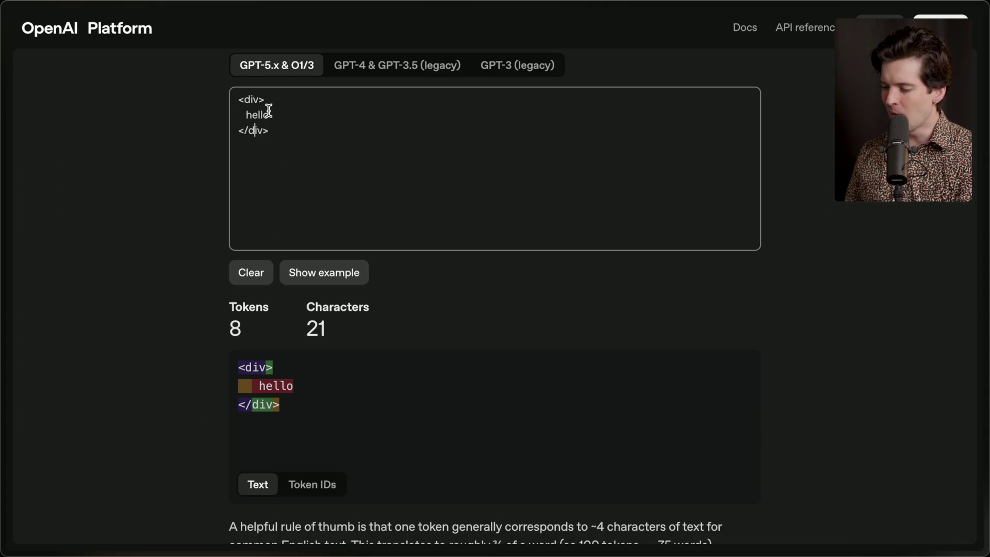
{"action": "left_click_drag", "start_coordinate": [248, 131], "coordinate": [232, 131]}
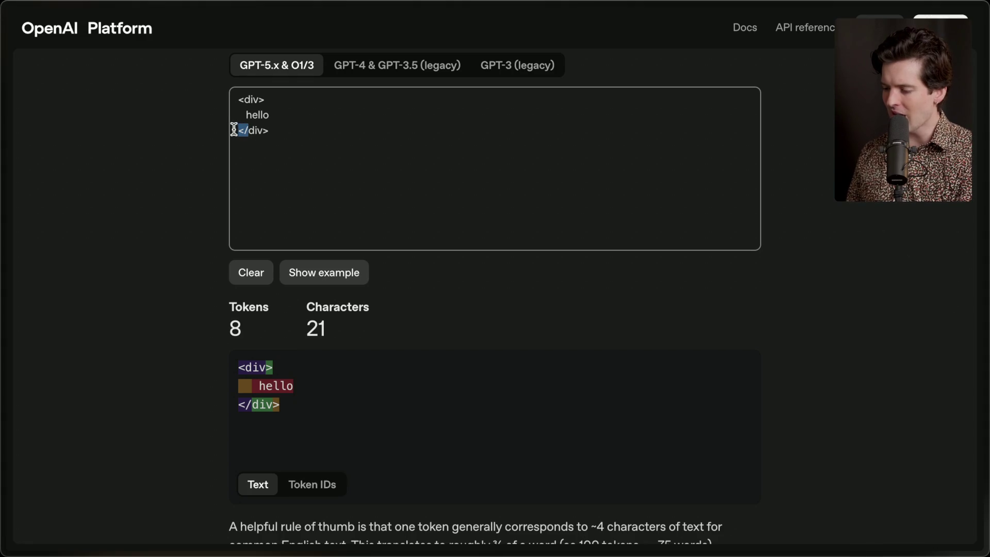
{"action": "left_click", "coordinate": [300, 148]}
{"action": "left_click_drag", "start_coordinate": [283, 130], "coordinate": [243, 131]}
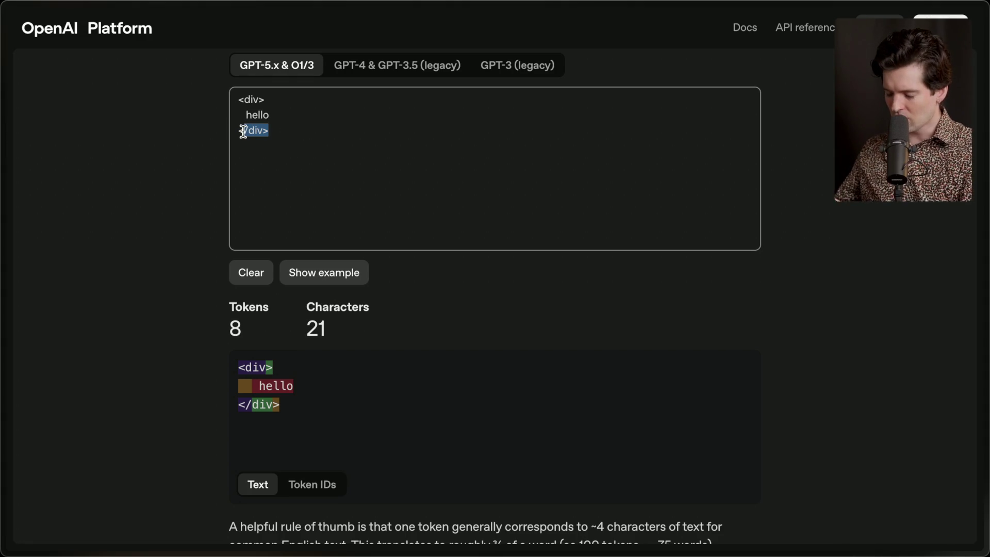
{"action": "type", "text": "<"}
{"action": "key", "text": "BackSpace"}
{"action": "key", "text": "BackSpace"}
{"action": "type", "text": "</"}
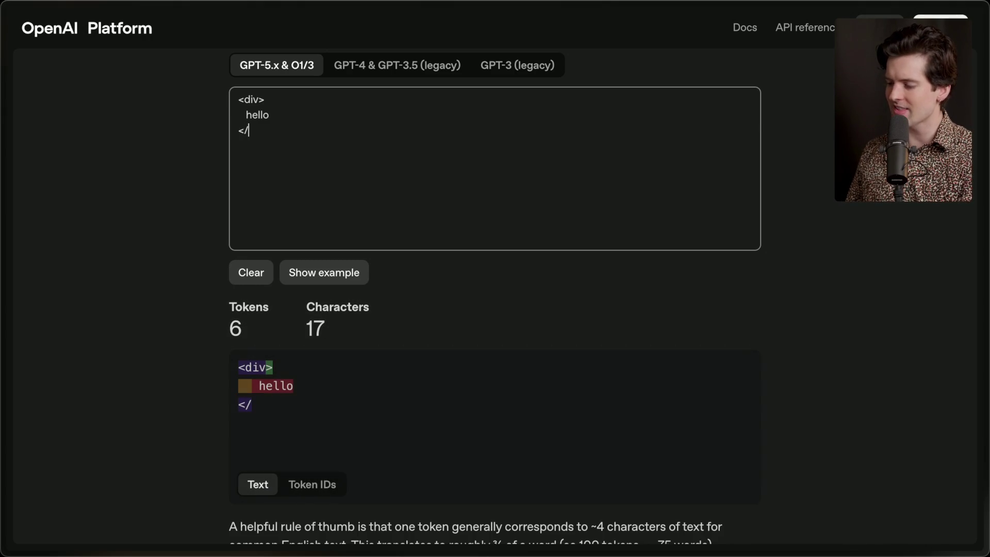